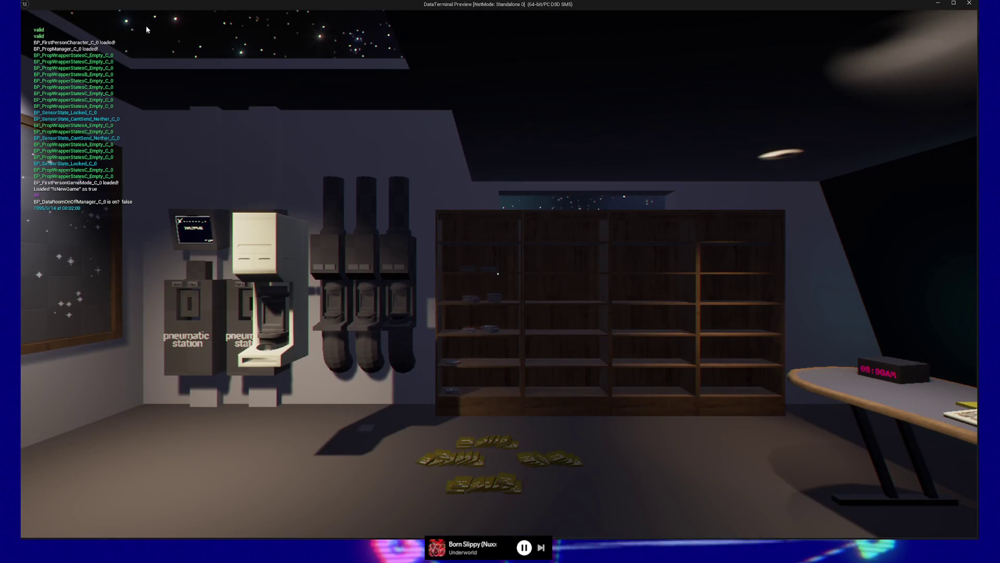
Capture the mouse in the DataTerminal preview to take first-person control
{"action": "left_click", "coordinate": [576, 401]}
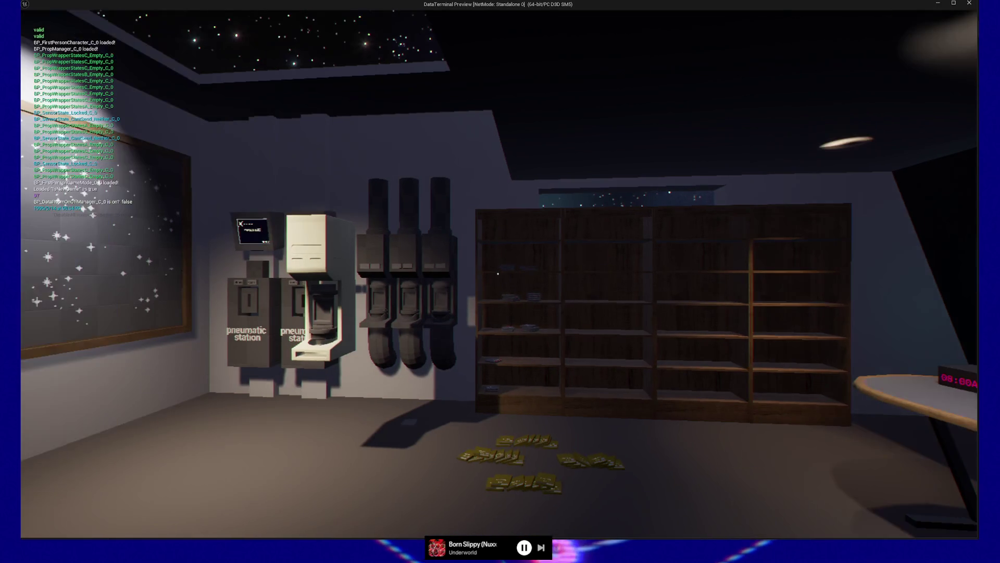
Use the data room terminal to bring up its Desktop page with the text note
{"action": "key", "text": "e"}
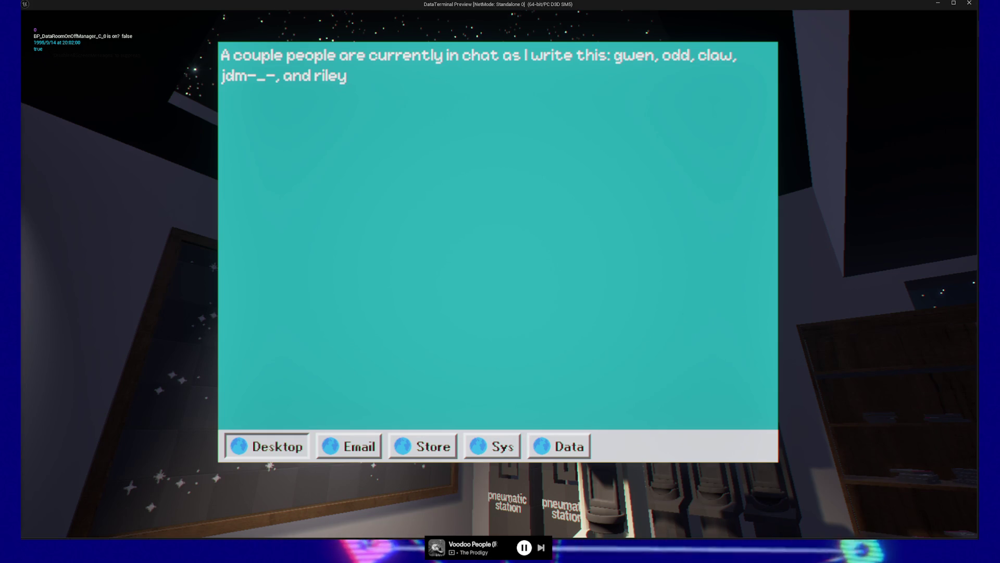
Pause the background music playback
{"action": "key", "text": "XF86AudioPlay"}
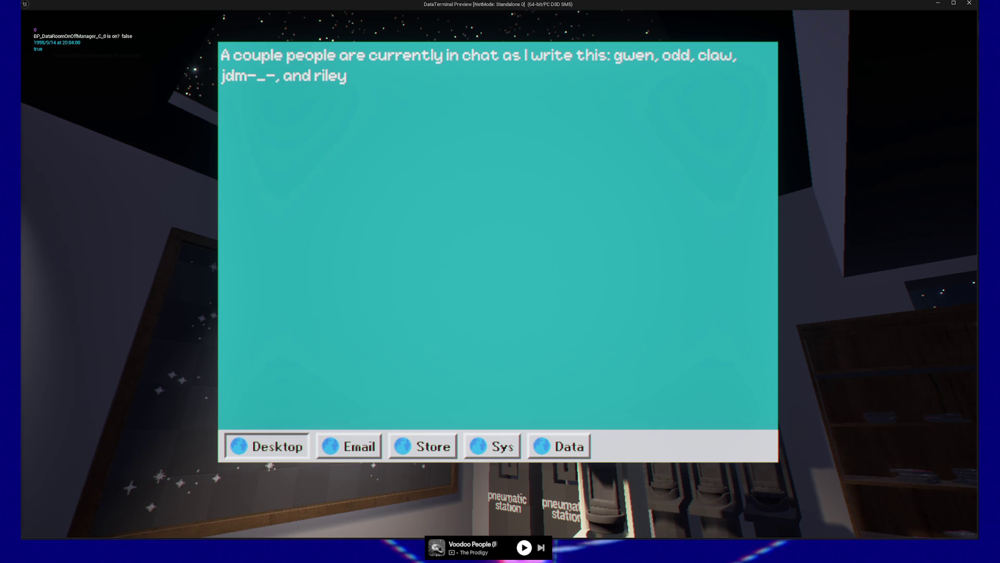
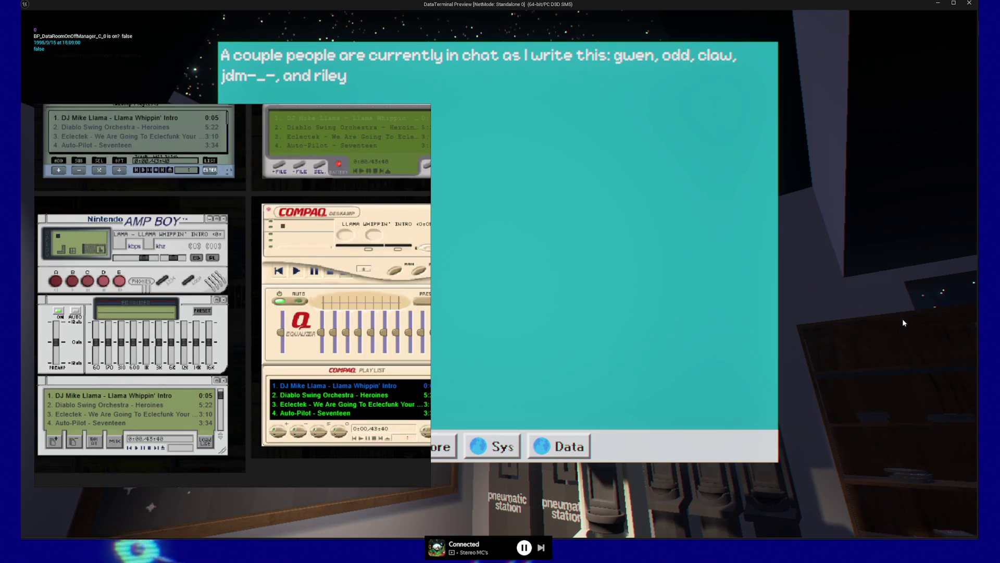
Maximize the PureRef reference board and drag the AMP BOY skin toward the top-left
{"action": "mouse_move", "coordinate": [419, 127]}
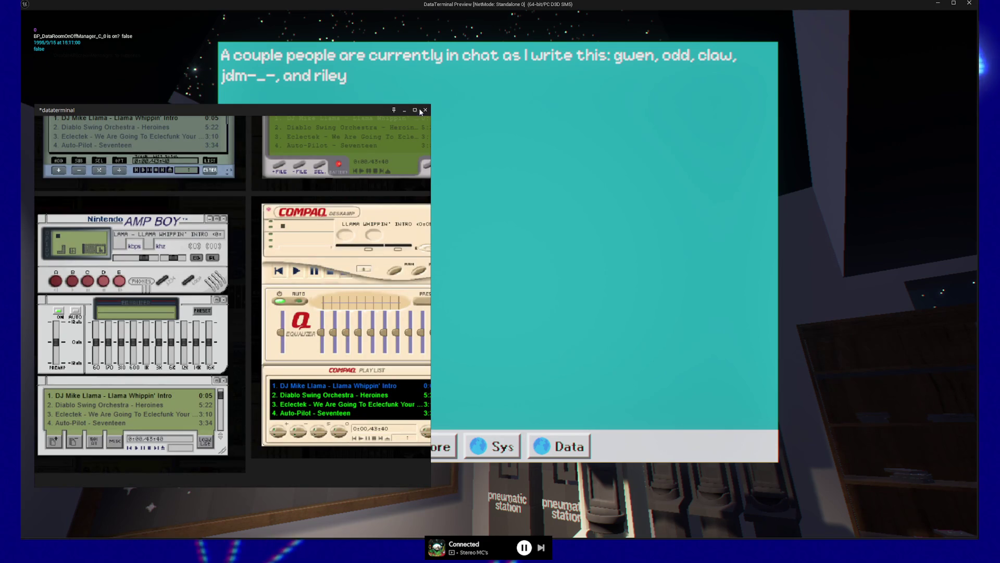
{"action": "left_click", "coordinate": [415, 110]}
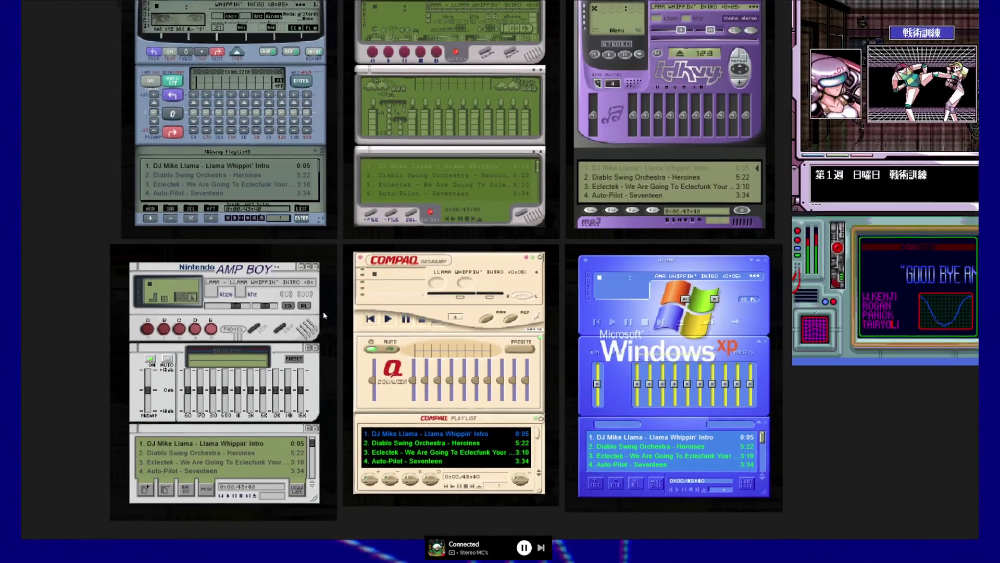
{"action": "left_click_drag", "start_coordinate": [202, 316], "coordinate": [113, 157]}
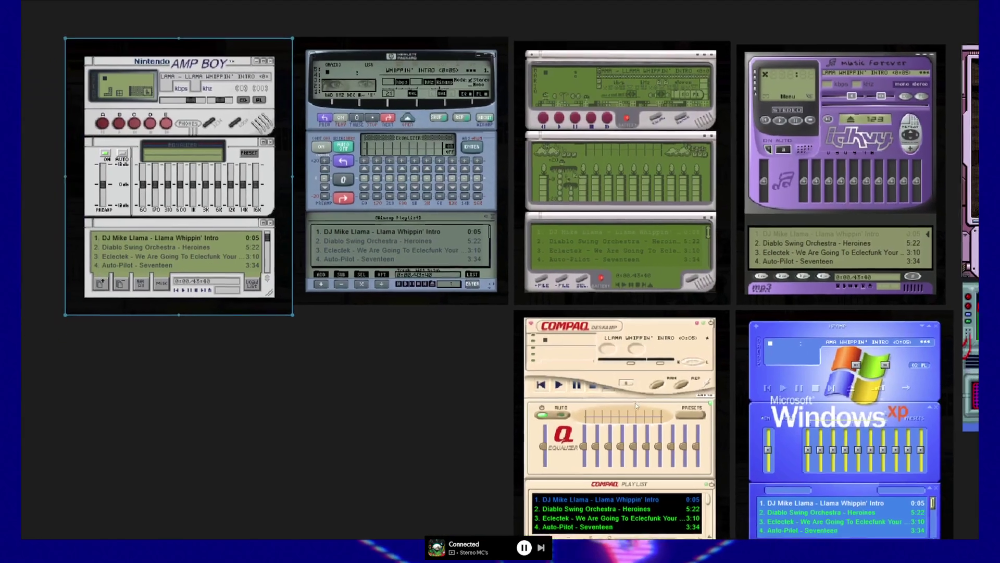
Zoom the PureRef board and select the AMP BOY and HP skins together
{"action": "scroll", "coordinate": [618, 277], "scroll_direction": "up", "scroll_amount": 1}
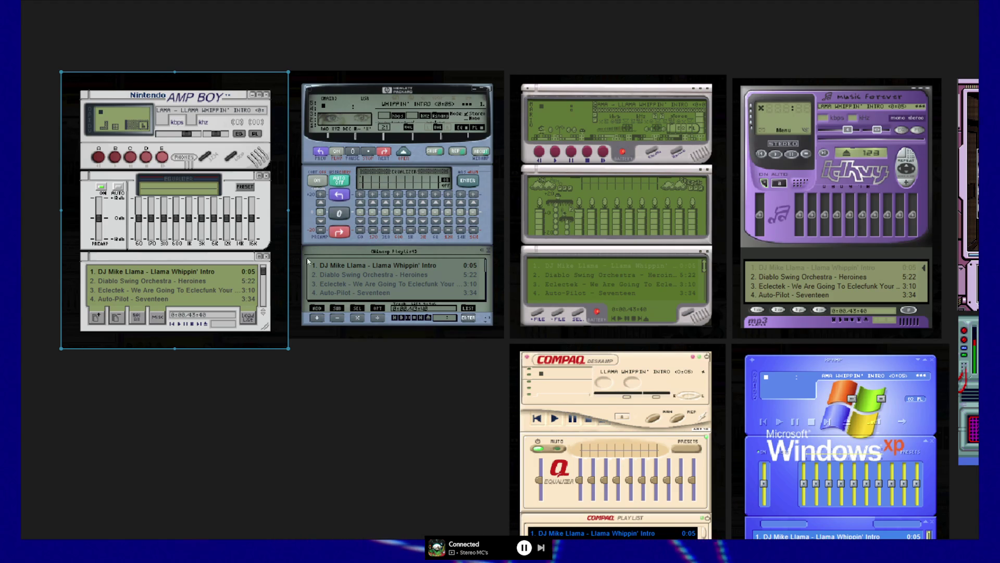
{"action": "left_click_drag", "start_coordinate": [218, 327], "coordinate": [210, 324]}
Select the AMP BOY, HP, green and purple skins and align their tops with Alt+W
{"action": "left_click_drag", "start_coordinate": [136, 394], "coordinate": [462, 250]}
{"action": "mouse_move", "coordinate": [562, 45]}
{"action": "left_mouse_down", "text": "shift"}
{"action": "mouse_move", "coordinate": [736, 157]}
{"action": "mouse_move", "coordinate": [799, 156]}
{"action": "left_mouse_up", "text": "shift"}
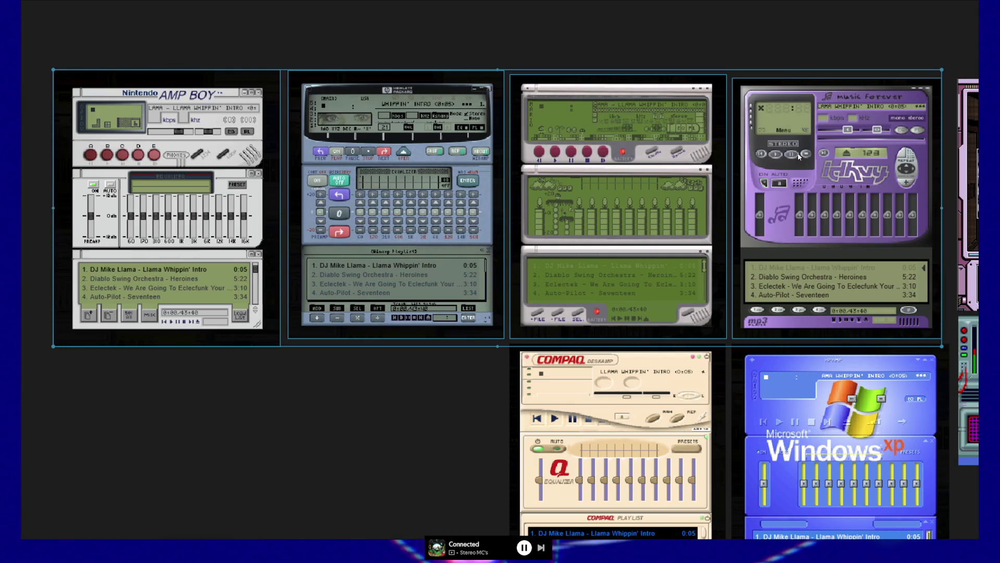
{"action": "key", "text": "alt+w"}
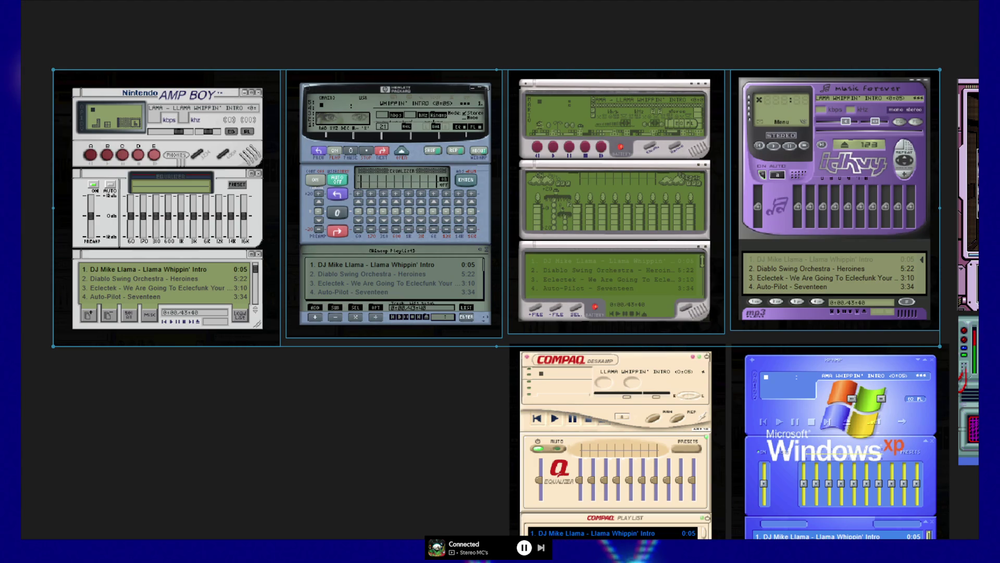
{"action": "mouse_move", "coordinate": [319, 410]}
{"action": "left_mouse_down"}
{"action": "mouse_move", "coordinate": [292, 394]}
{"action": "mouse_move", "coordinate": [315, 376]}
{"action": "left_mouse_up"}
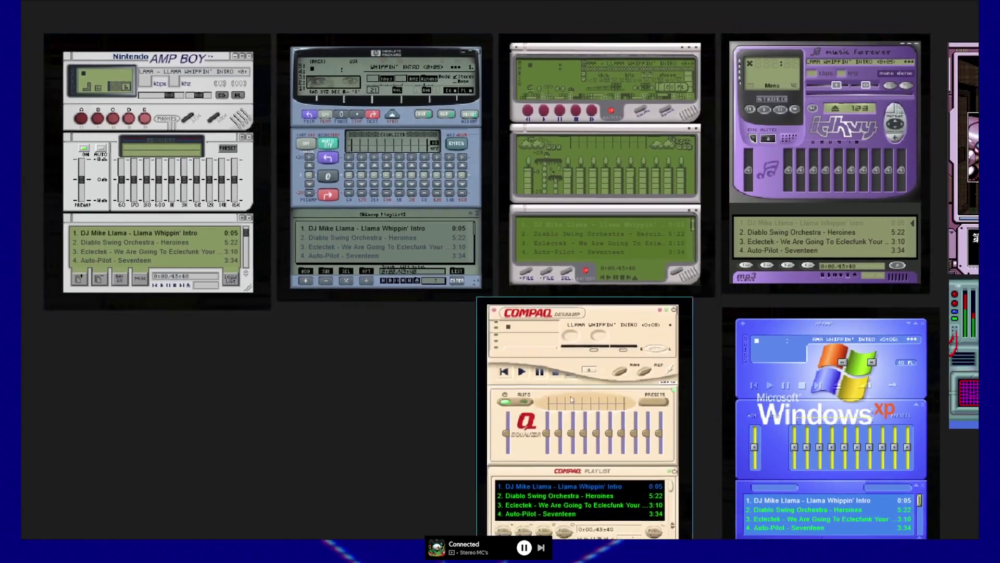
Move the COMPAQ player image beneath the green third skin, then deselect it
{"action": "mouse_move", "coordinate": [571, 396]}
{"action": "left_mouse_down"}
{"action": "mouse_move", "coordinate": [430, 317]}
{"action": "mouse_move", "coordinate": [203, 219]}
{"action": "mouse_move", "coordinate": [193, 224]}
{"action": "mouse_move", "coordinate": [219, 224]}
{"action": "left_mouse_up"}
{"action": "scroll", "coordinate": [430, 316], "scroll_direction": "down", "scroll_amount": 2}
{"action": "scroll", "coordinate": [278, 293], "scroll_direction": "down", "scroll_amount": 1}
{"action": "left_click_drag", "start_coordinate": [107, 213], "coordinate": [467, 411]}
{"action": "scroll", "coordinate": [468, 412], "scroll_direction": "down", "scroll_amount": 3}
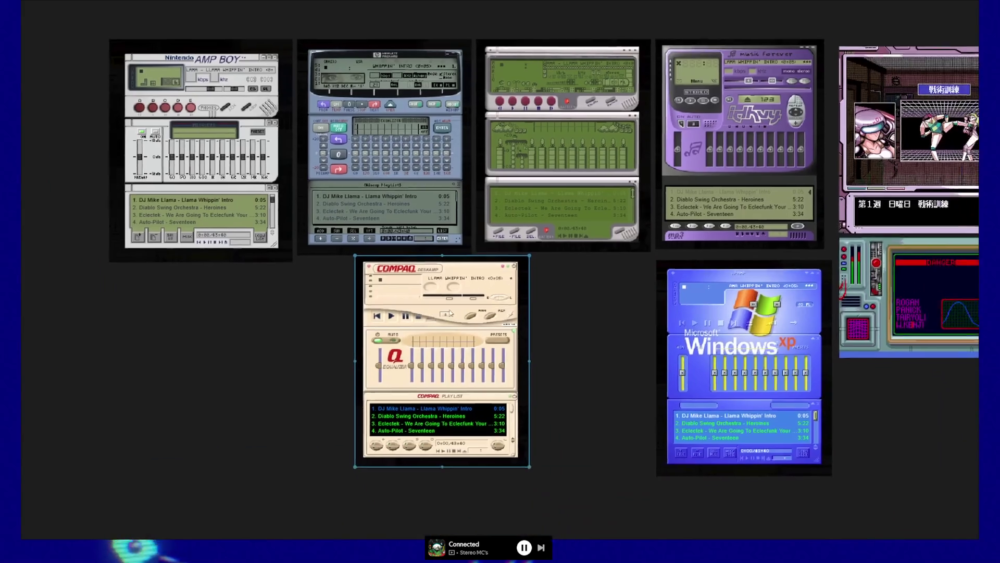
{"action": "left_click_drag", "start_coordinate": [417, 312], "coordinate": [538, 313]}
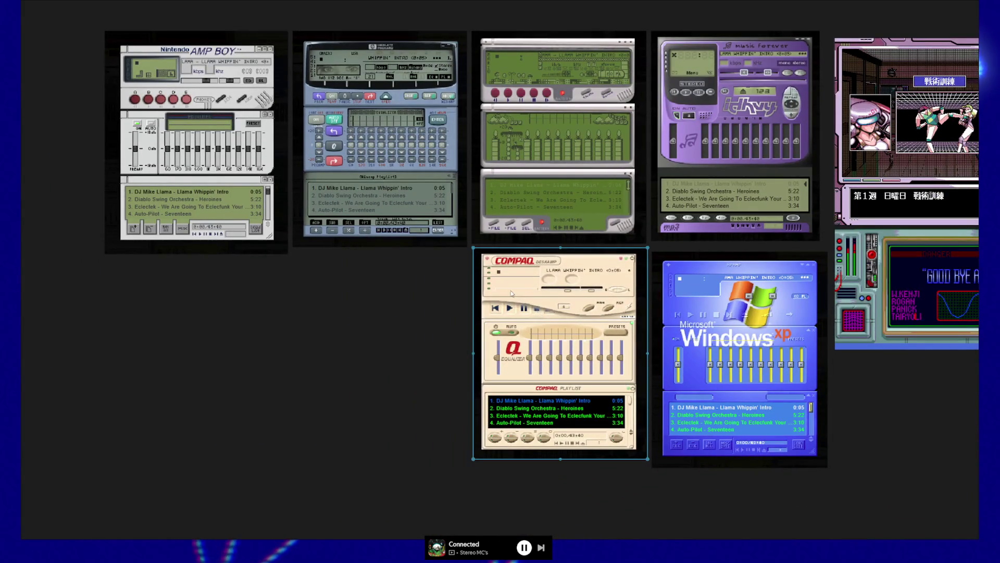
{"action": "scroll", "coordinate": [538, 314], "scroll_direction": "up", "scroll_amount": 2}
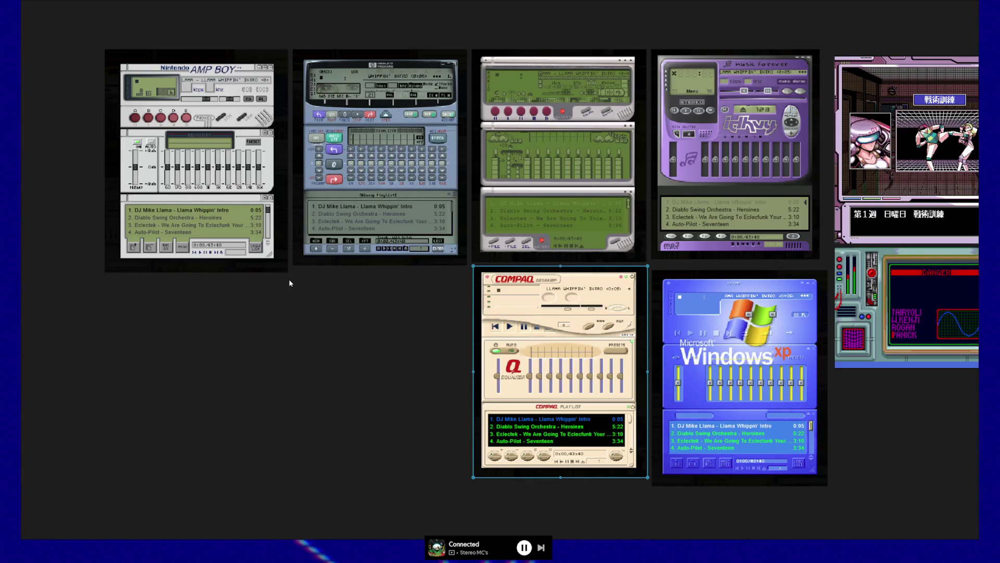
{"action": "left_click_drag", "start_coordinate": [290, 282], "coordinate": [289, 289]}
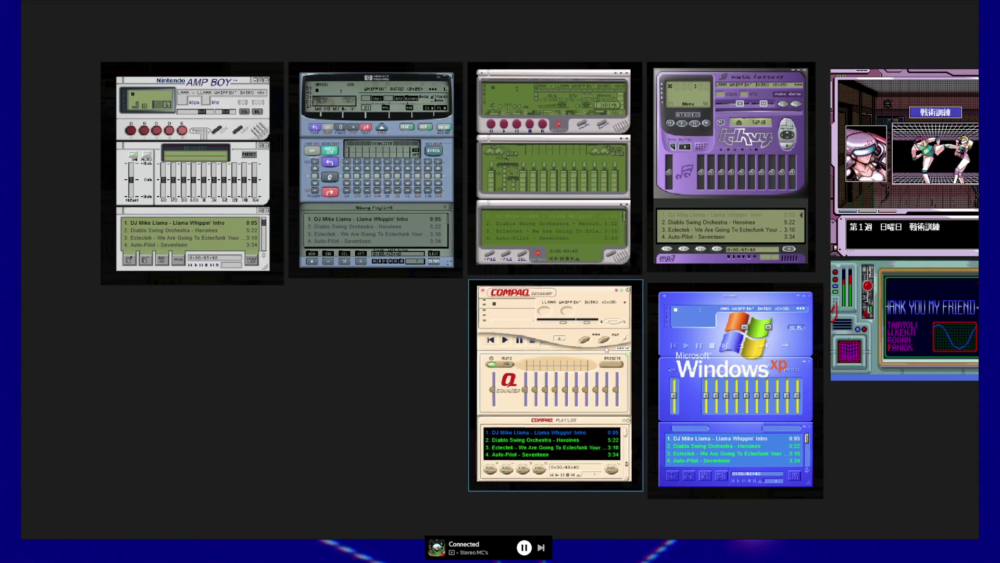
{"action": "left_click", "coordinate": [607, 352]}
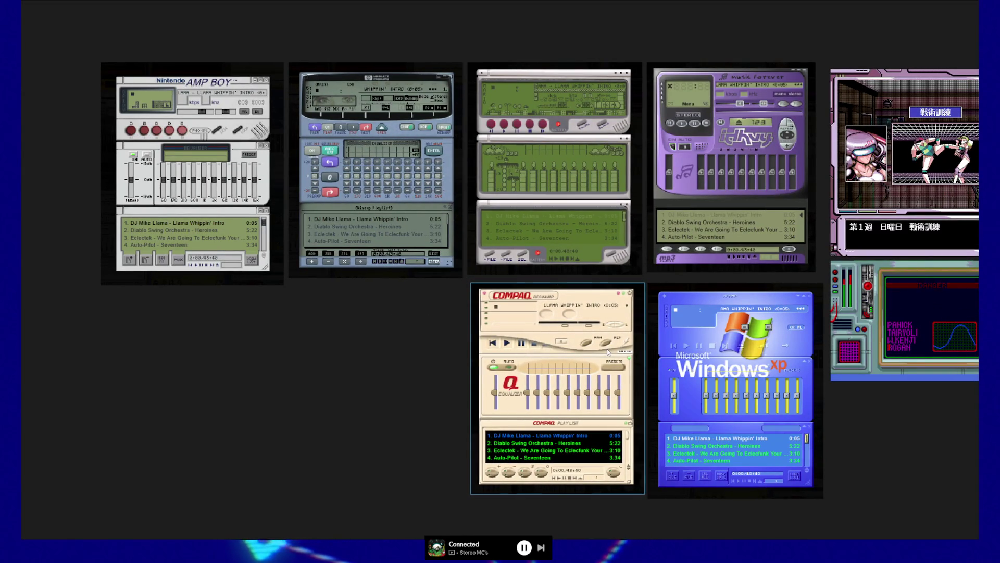
{"action": "left_click", "coordinate": [407, 336]}
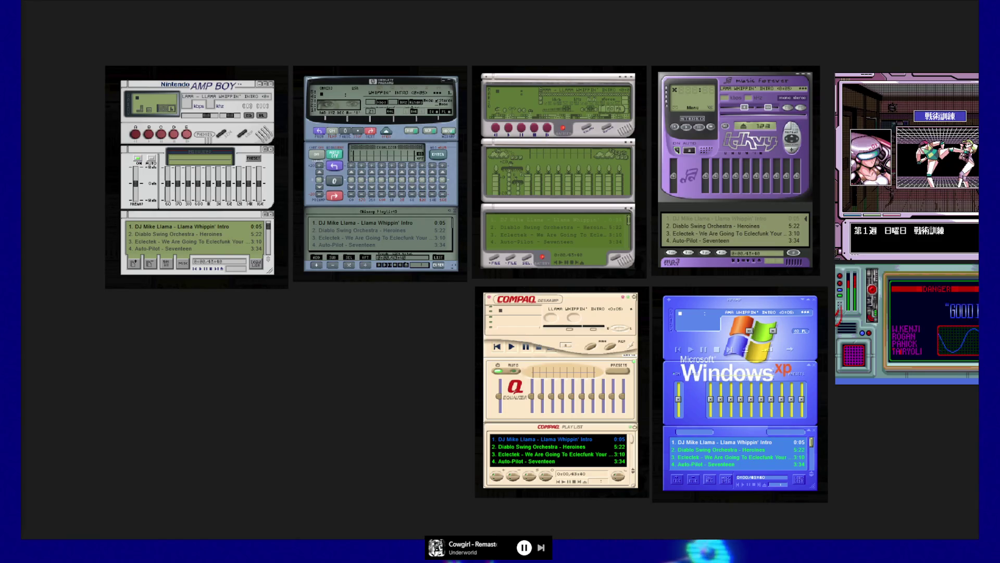
Restore and re-maximize the PureRef board, pan across it, then close the in-game terminal
{"action": "key", "text": "ctrl+f"}
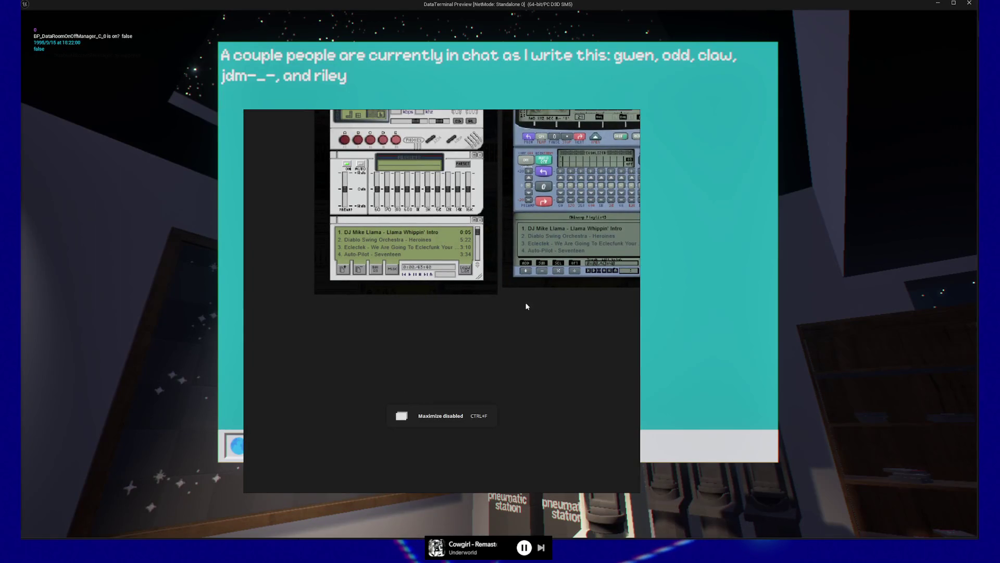
{"action": "mouse_move", "coordinate": [614, 124]}
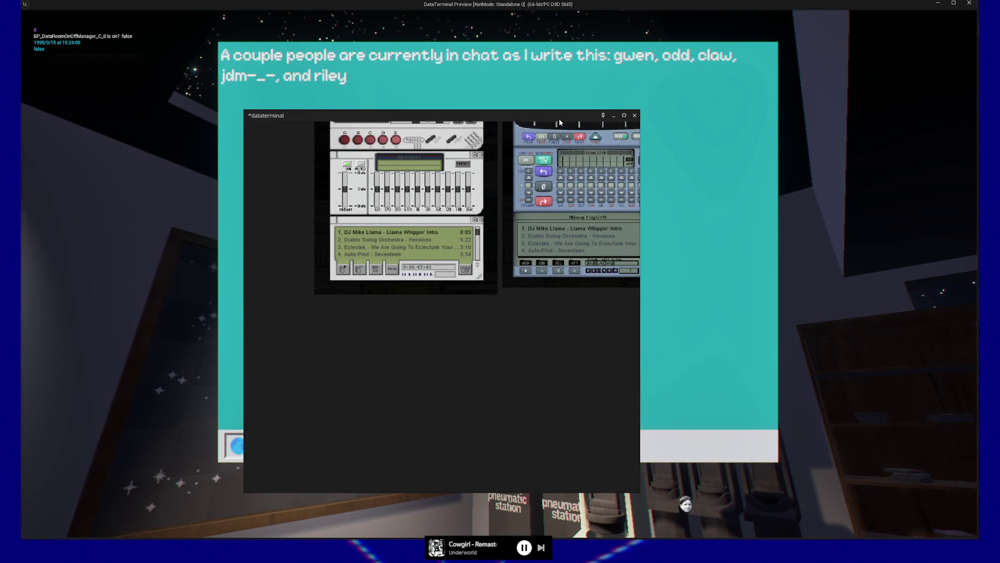
{"action": "left_click", "coordinate": [624, 117]}
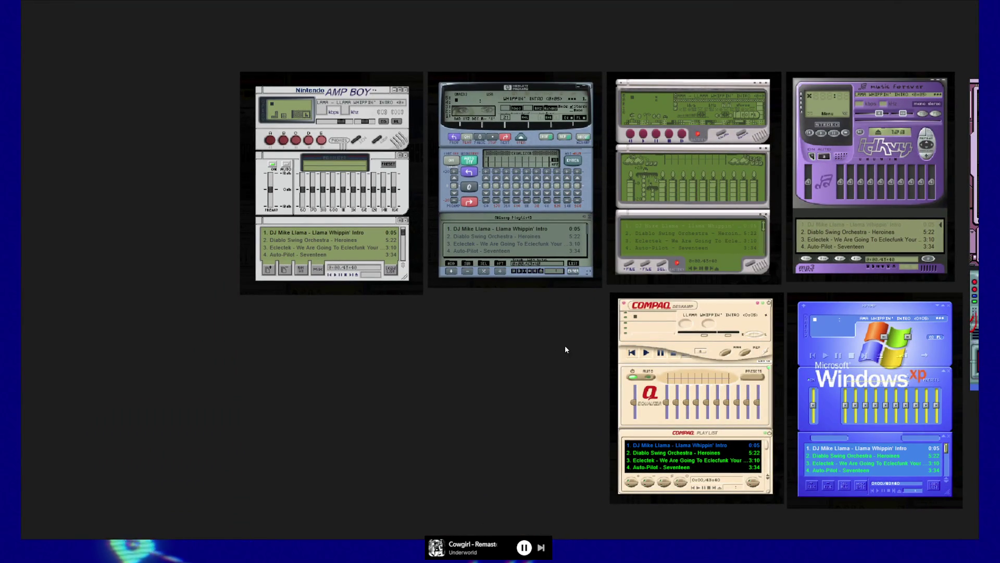
{"action": "mouse_move", "coordinate": [563, 326]}
{"action": "left_mouse_down"}
{"action": "mouse_move", "coordinate": [521, 342]}
{"action": "mouse_move", "coordinate": [431, 332]}
{"action": "left_mouse_up"}
{"action": "scroll", "coordinate": [471, 330], "scroll_direction": "up", "scroll_amount": 2}
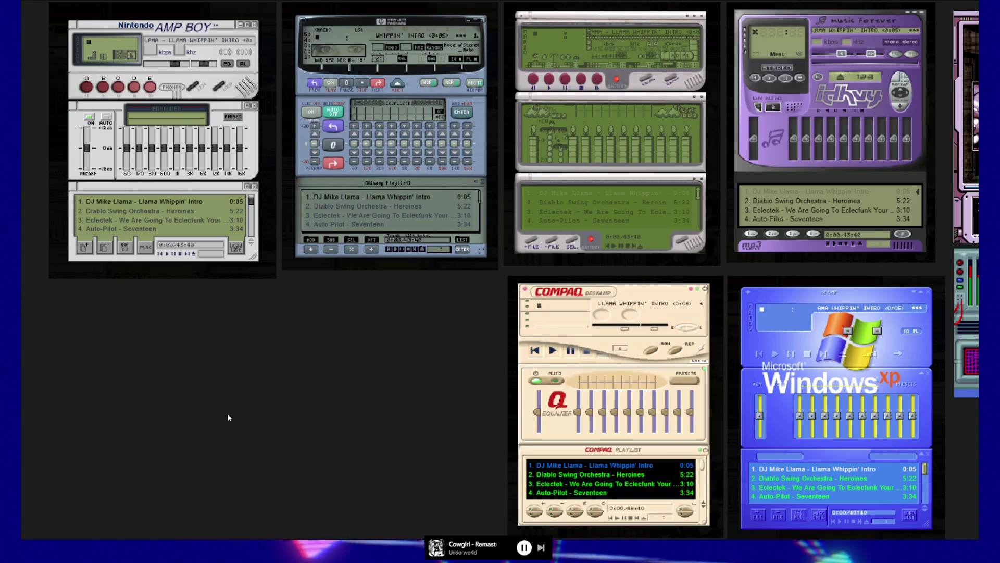
{"action": "key", "text": "Escape"}
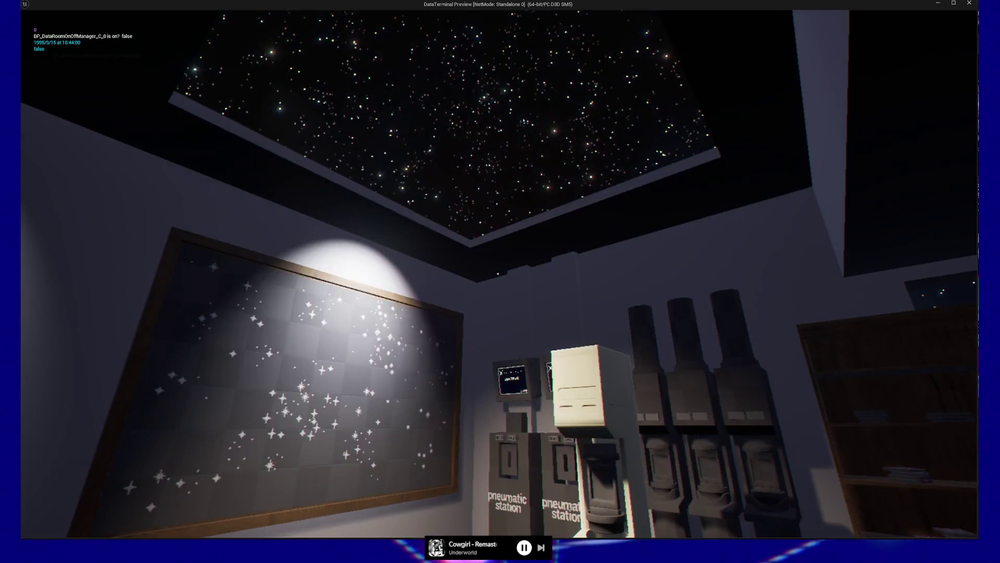
Quit the play-test from the pause menu and return to the Unreal editor
{"action": "key", "text": "Escape"}
{"action": "left_click", "coordinate": [487, 427]}
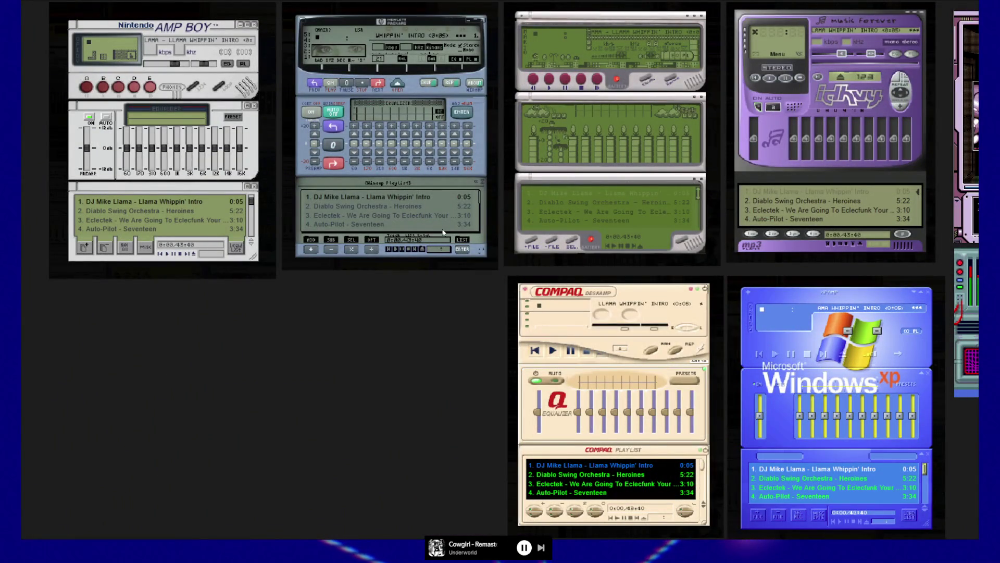
{"action": "key", "text": "alt+Tab"}
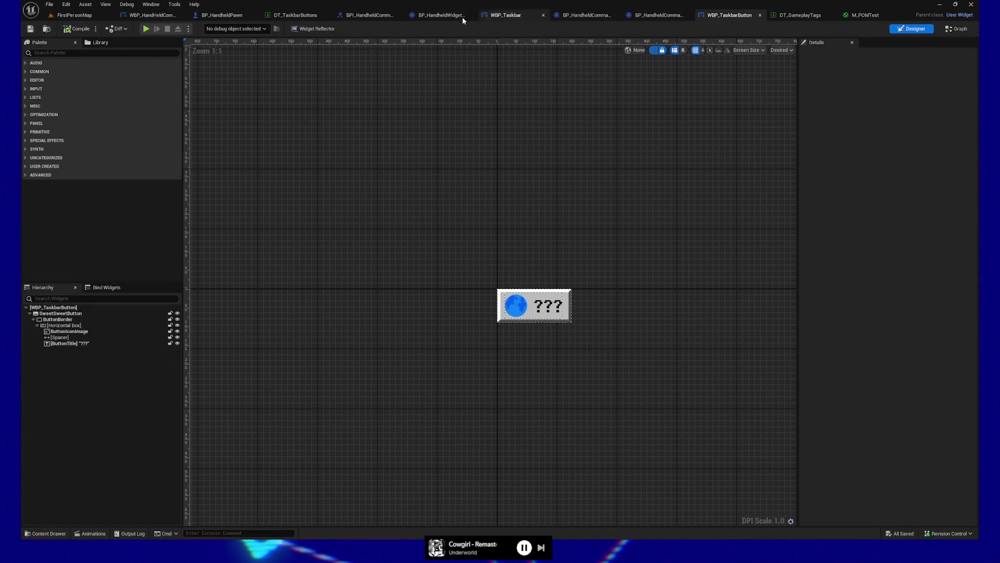
In WBP_HandheldComputerBase, give SizeBox_0 Width Override 1920 and Height Override 1440
{"action": "left_click", "coordinate": [161, 19]}
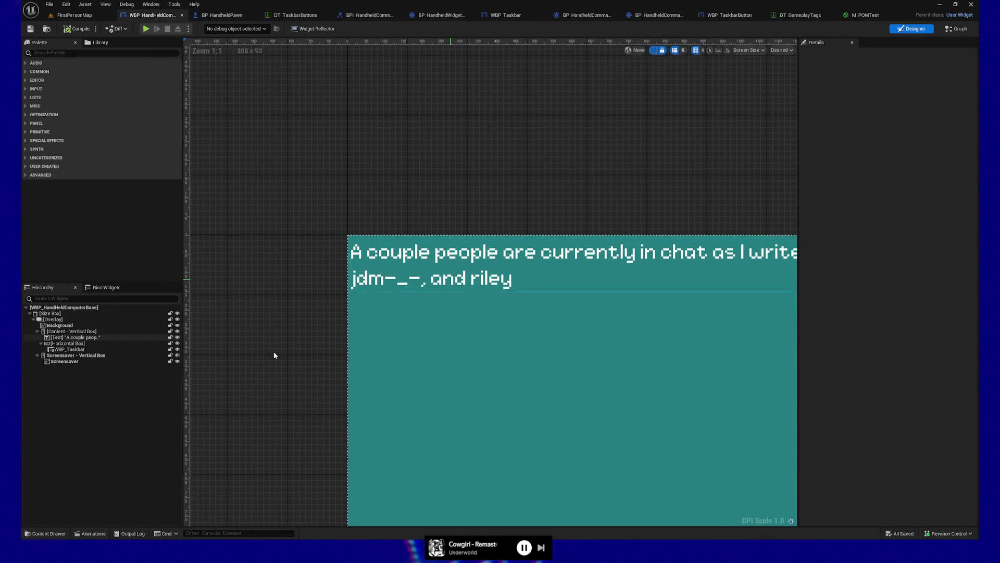
{"action": "left_click", "coordinate": [59, 314]}
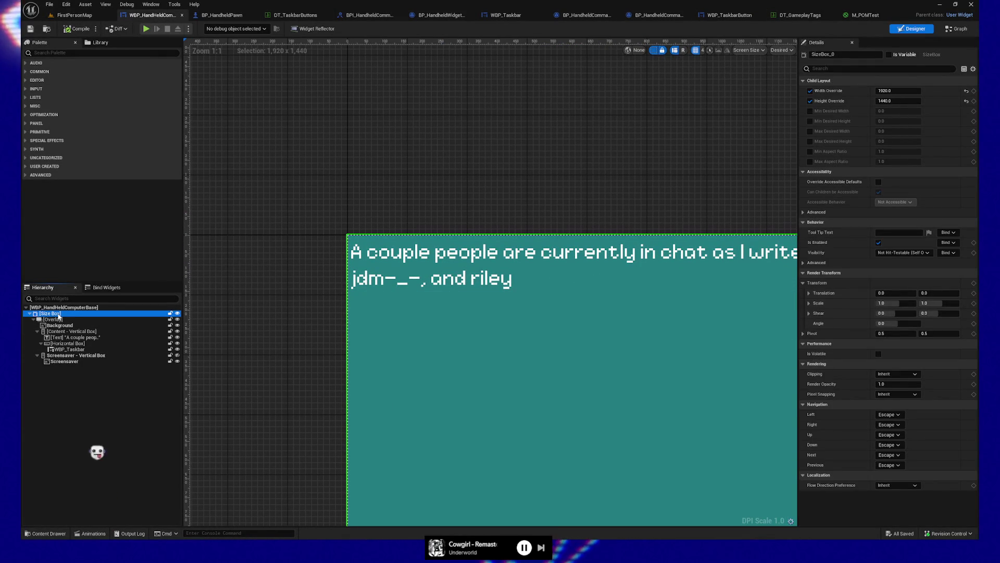
{"action": "scroll", "coordinate": [676, 413], "scroll_direction": "down", "scroll_amount": 1}
{"action": "scroll", "coordinate": [507, 255], "scroll_direction": "down", "scroll_amount": 1}
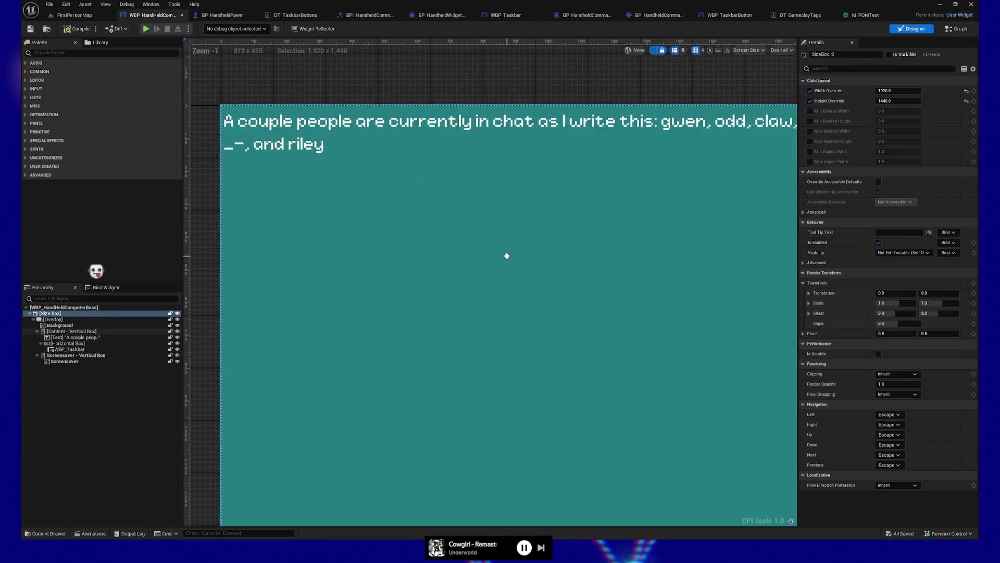
{"action": "scroll", "coordinate": [547, 276], "scroll_direction": "down", "scroll_amount": 1}
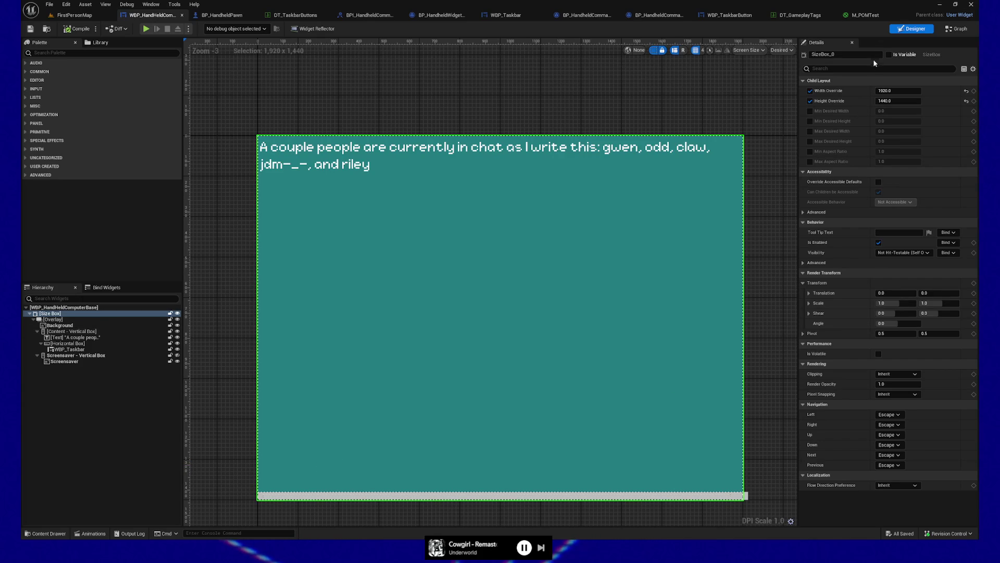
{"action": "left_click", "coordinate": [905, 90]}
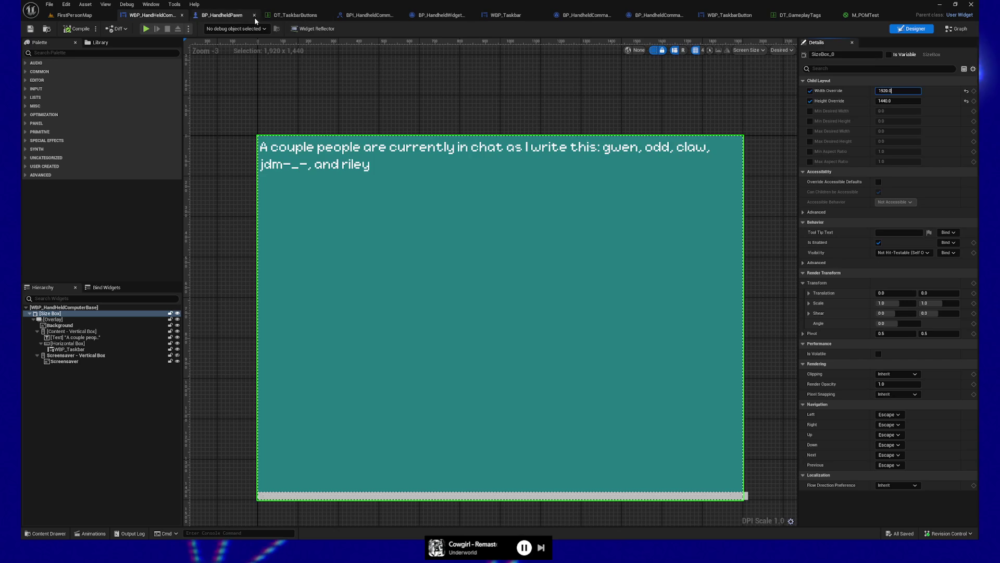
{"action": "left_click", "coordinate": [221, 15]}
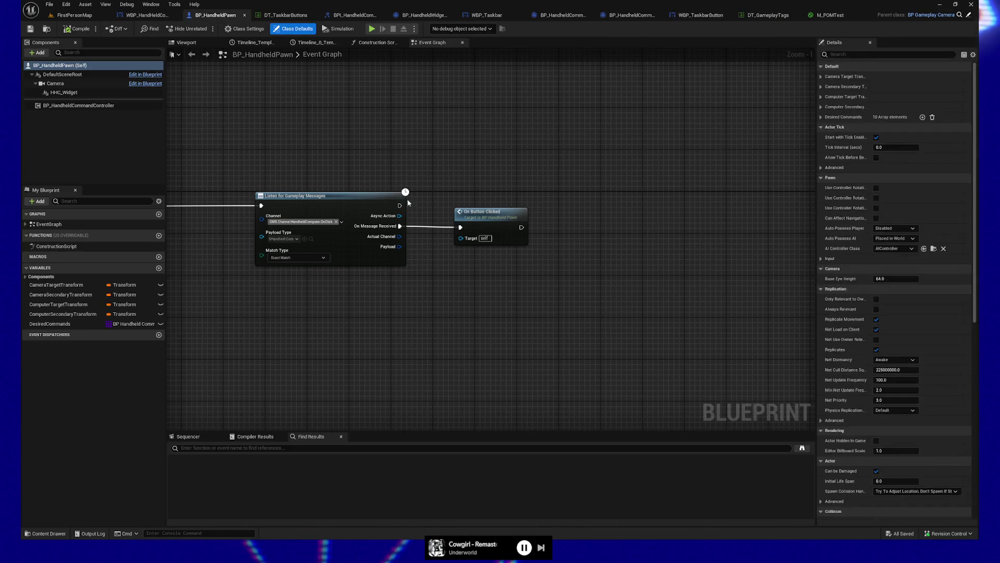
Set the HHC_Widget component's Draw Size to 3840 × 2160
{"action": "left_click", "coordinate": [61, 92]}
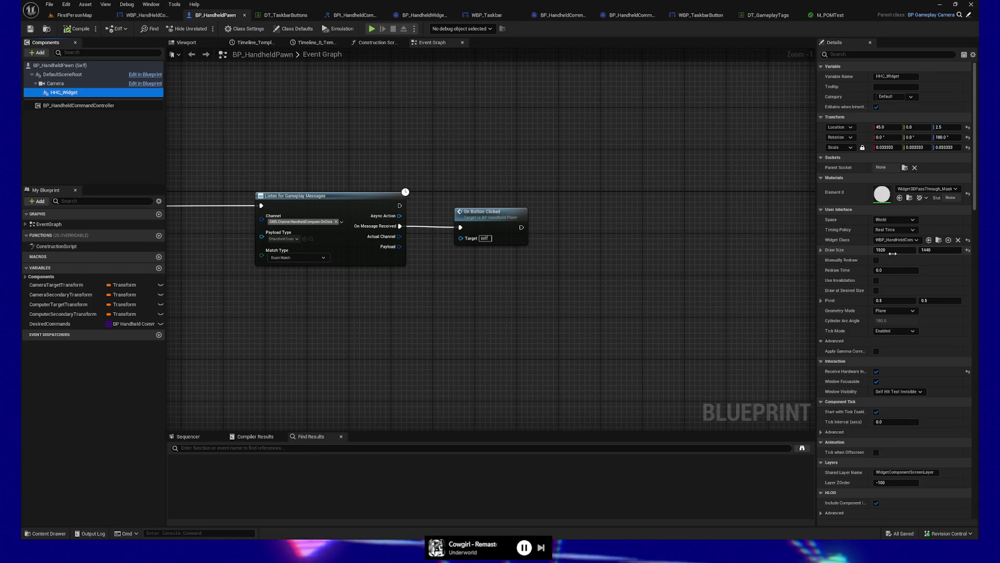
{"action": "left_click", "coordinate": [899, 250]}
{"action": "type", "text": "3840"}
{"action": "key", "text": "Return"}
{"action": "left_click", "coordinate": [946, 250]}
{"action": "type", "text": "2160"}
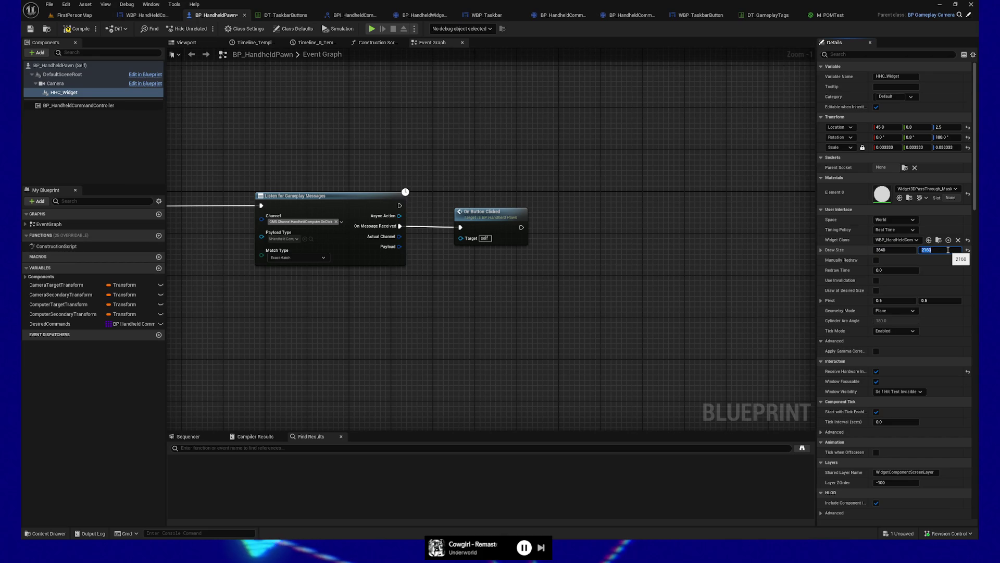
{"action": "key", "text": "Return"}
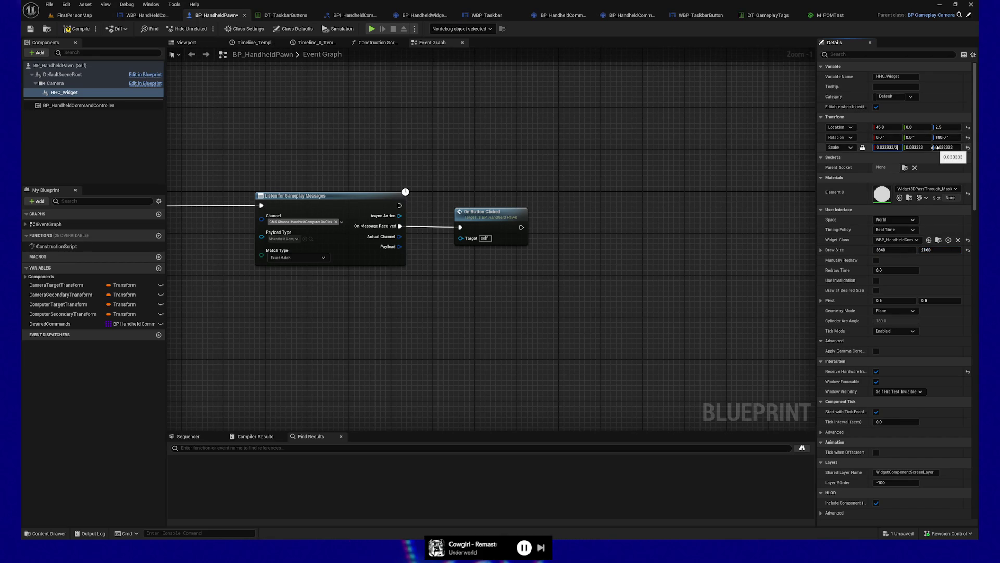
Commit the locked Scale of 0.016666 and start a play-test
{"action": "key", "text": "Tab"}
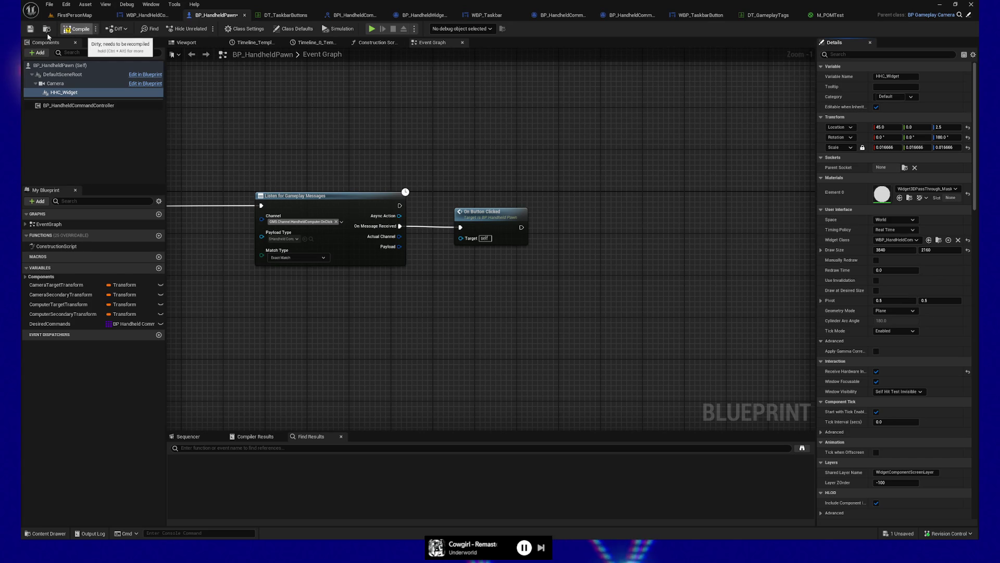
{"action": "left_click", "coordinate": [109, 30]}
{"action": "left_click", "coordinate": [372, 28]}
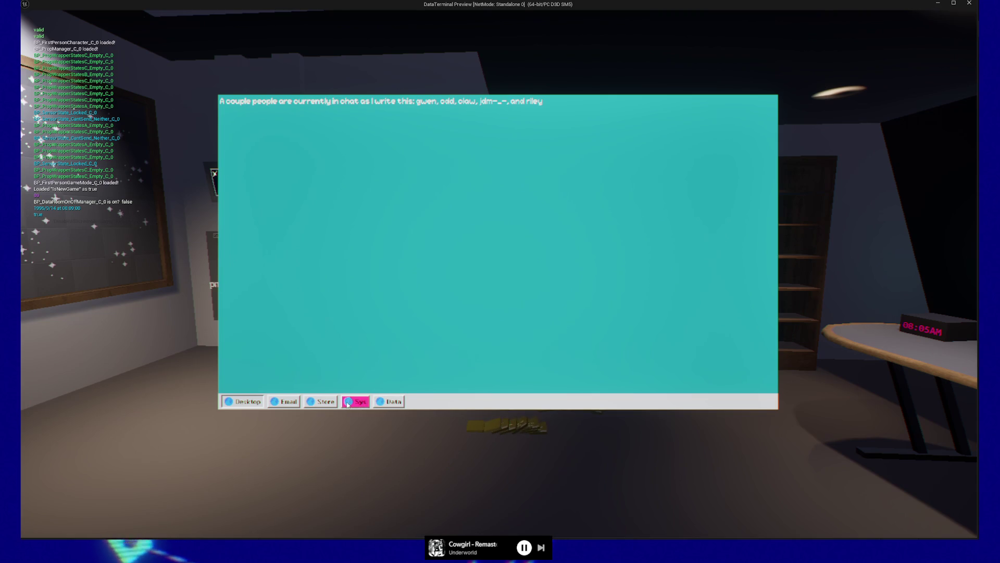
{"action": "key", "text": "Escape"}
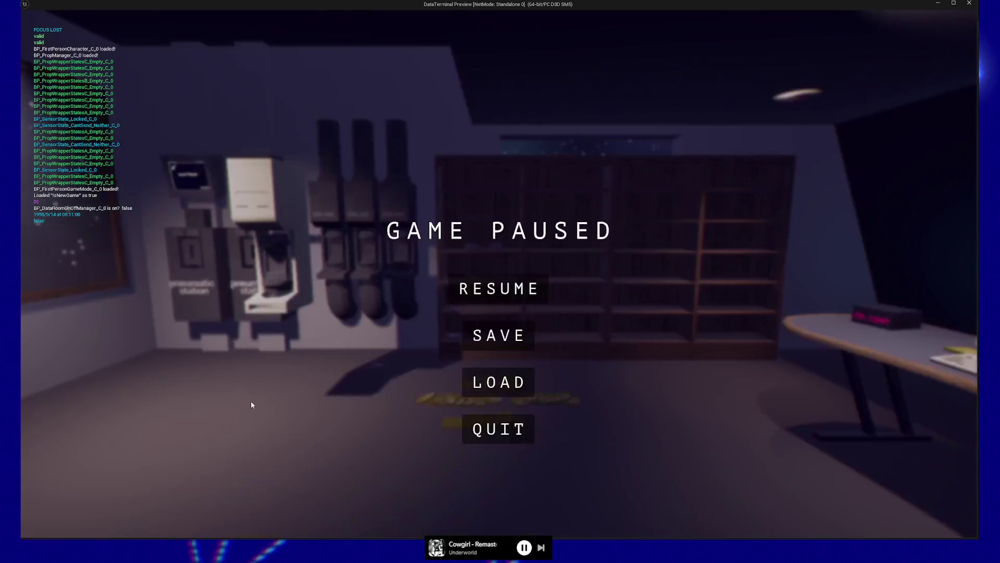
{"action": "left_click", "coordinate": [501, 423]}
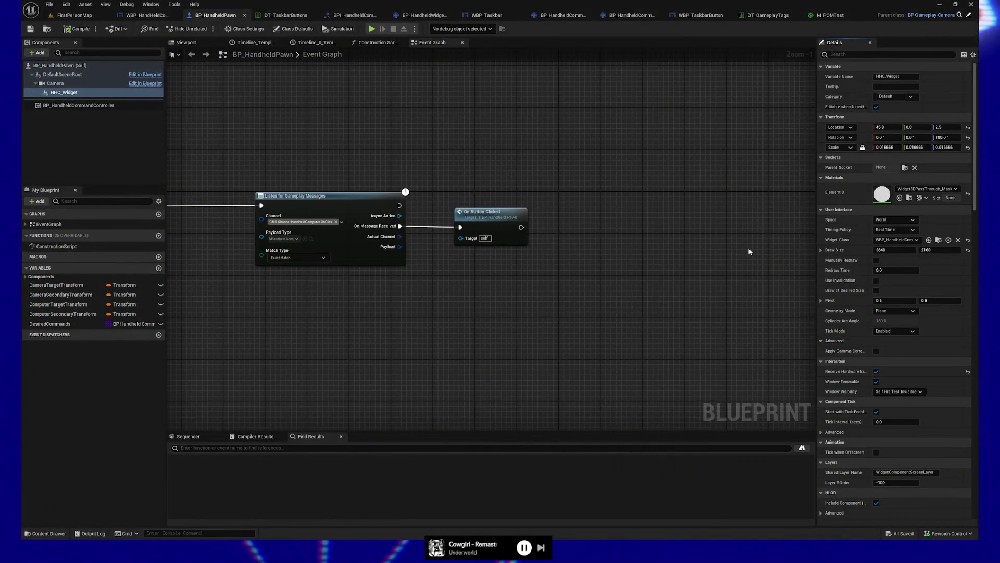
Undo the HHC_Widget scale back to 0.033333 and its draw height back to 1440
{"action": "left_click", "coordinate": [746, 251]}
{"action": "key", "text": "ctrl+z"}
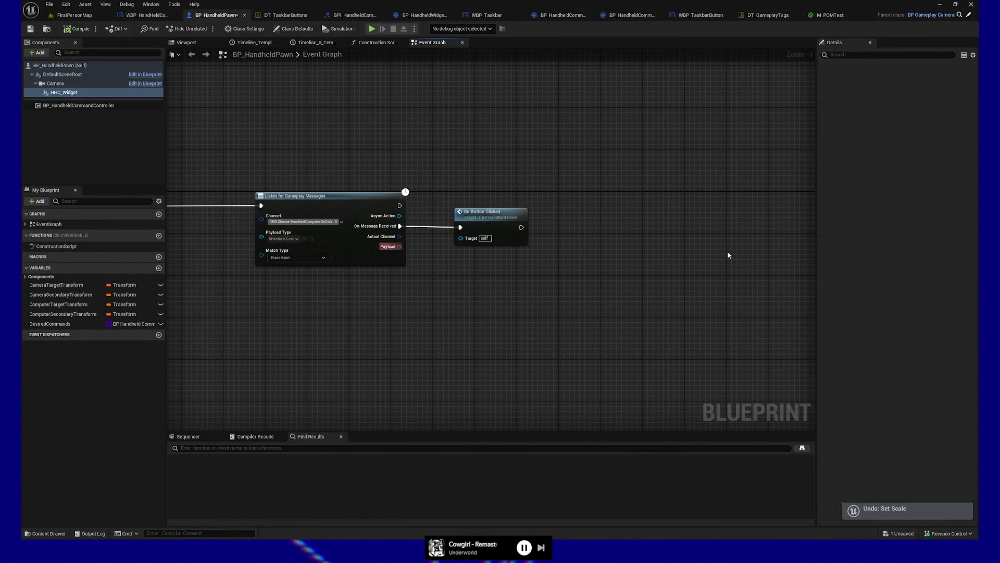
{"action": "key", "text": "ctrl+z"}
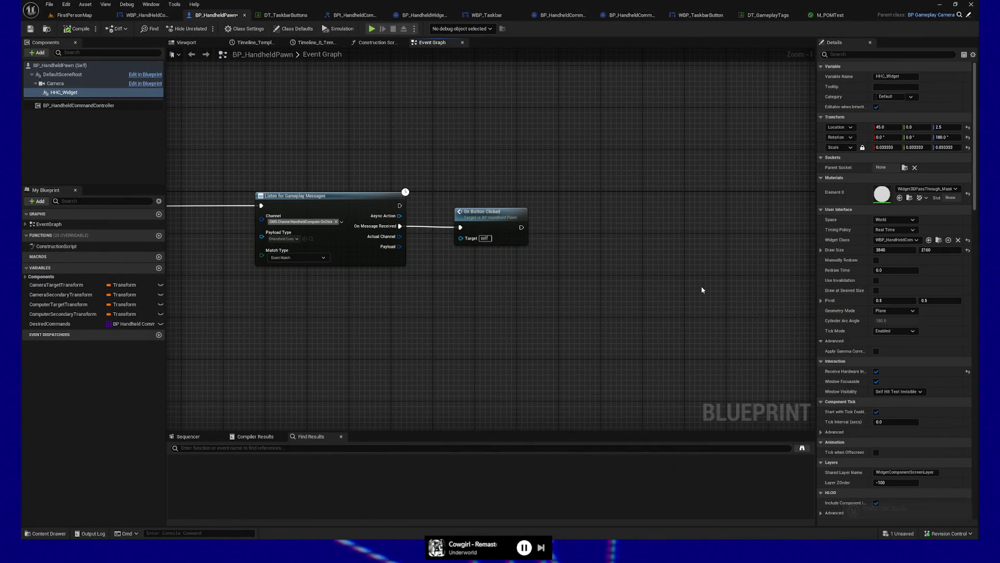
{"action": "key", "text": "ctrl+z"}
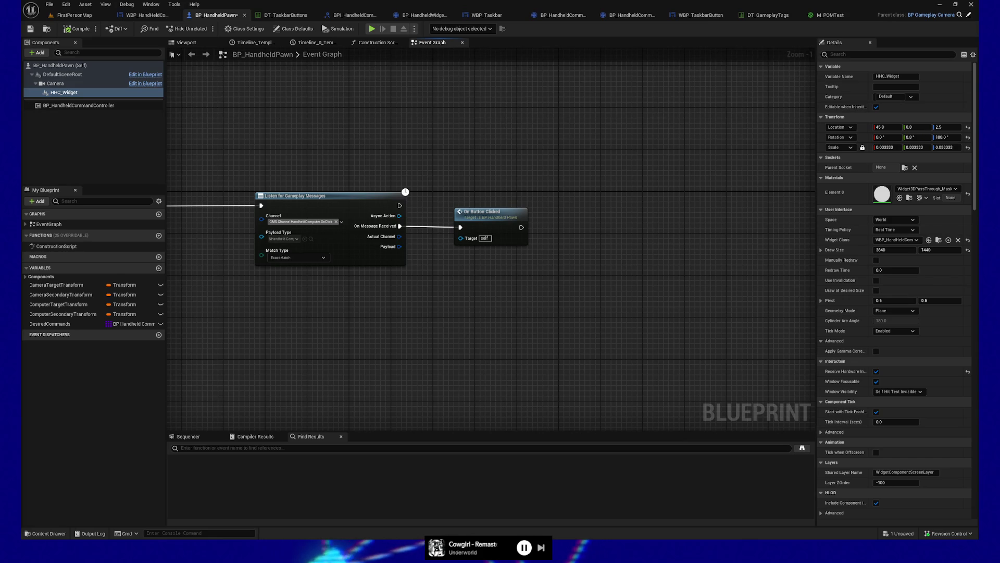
{"action": "left_click_drag", "start_coordinate": [536, 298], "coordinate": [507, 316]}
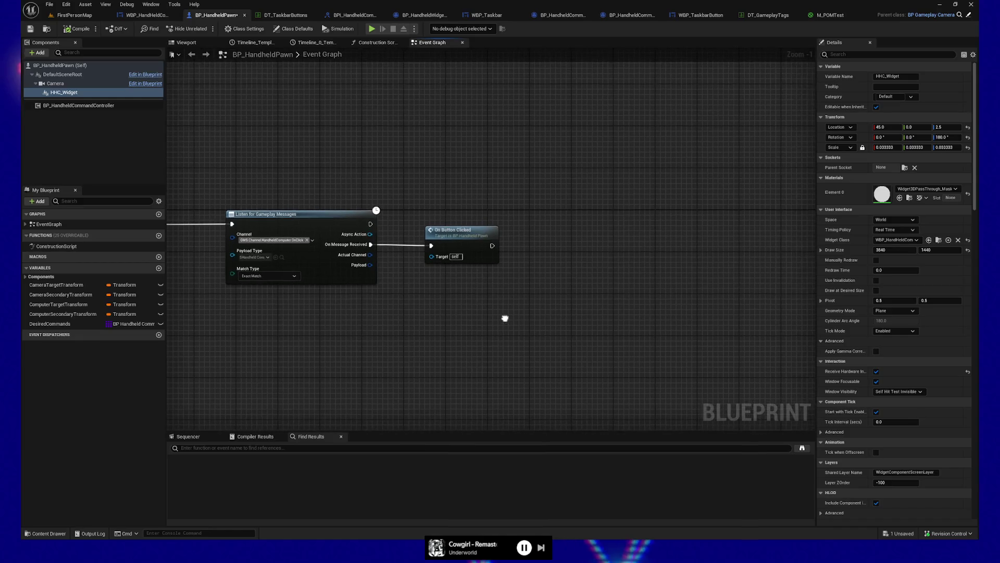
Reset Draw Size X to 1920, then multiply the draw size by 1.5 to 2880 × 2160
{"action": "left_click", "coordinate": [944, 250]}
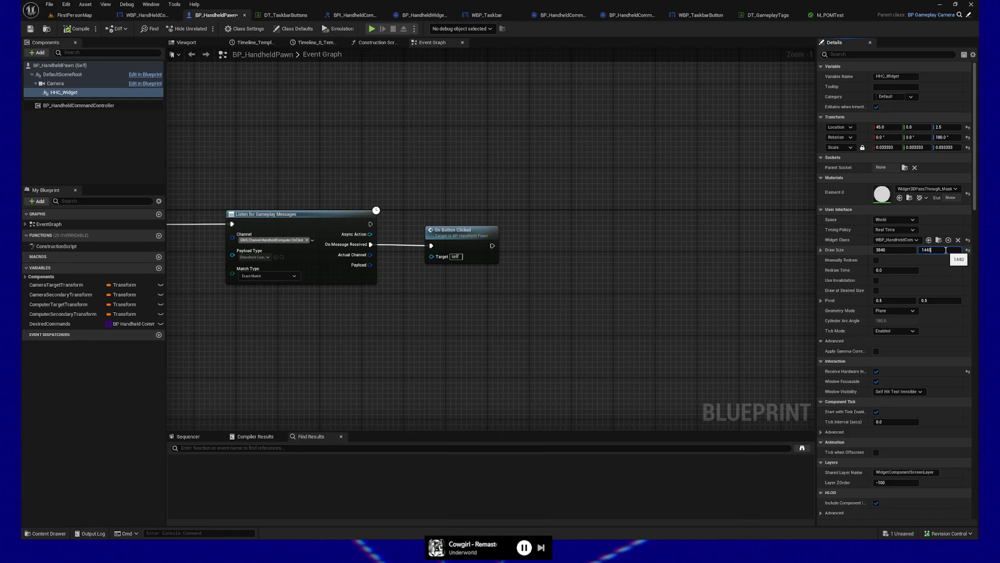
{"action": "key", "text": "ctrl+z"}
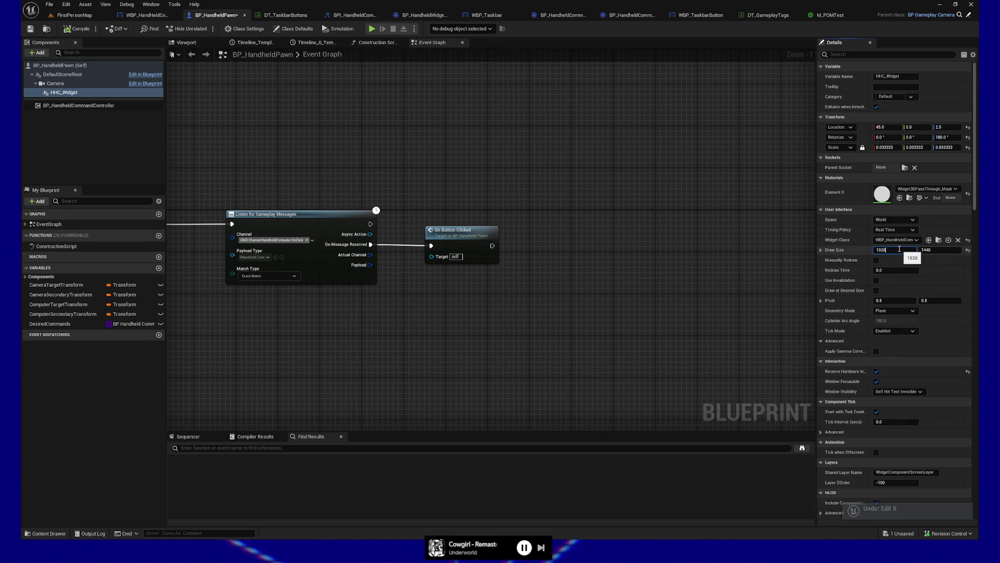
{"action": "type", "text": ".5"}
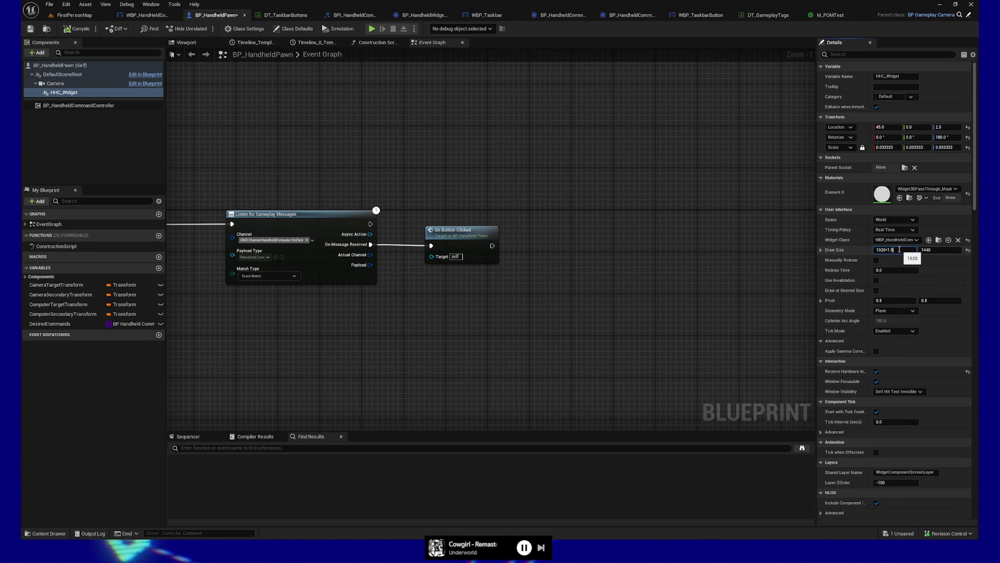
{"action": "left_click", "coordinate": [944, 249]}
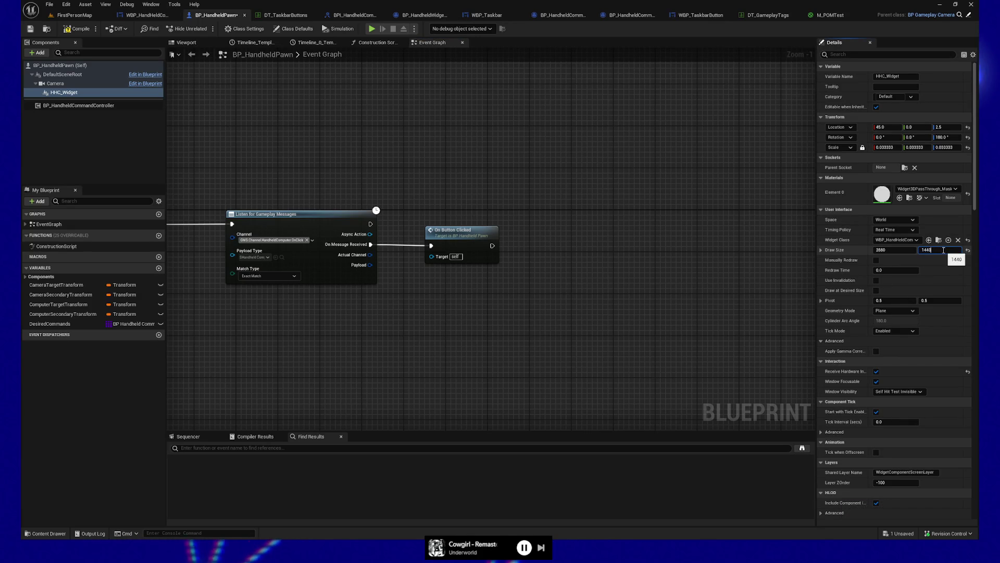
{"action": "type", "text": "*1.5"}
{"action": "key", "text": "Return"}
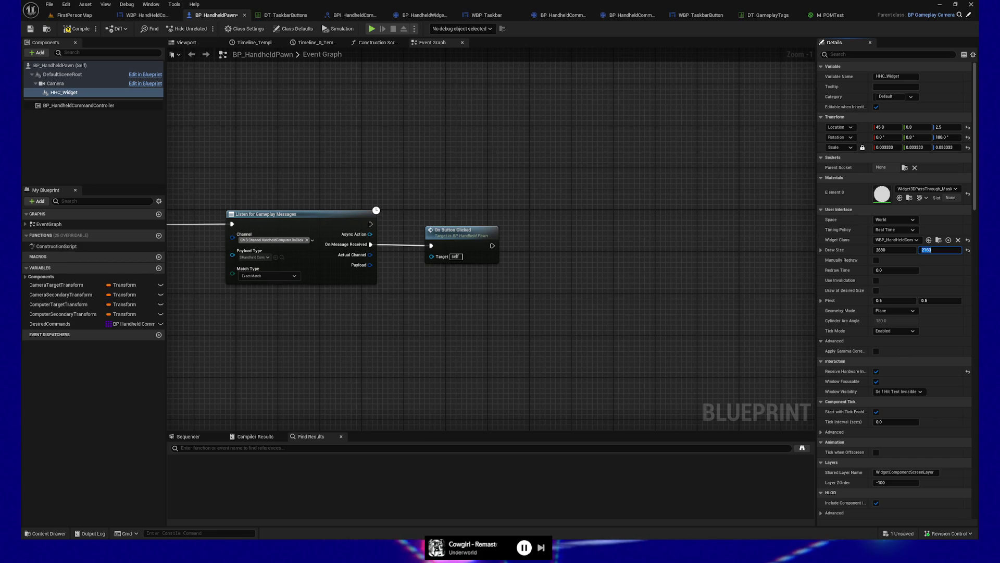
Set the HHC_Widget Scale to 0.022222 and save the BP_HandheldPawn Blueprint
{"action": "left_click", "coordinate": [892, 147]}
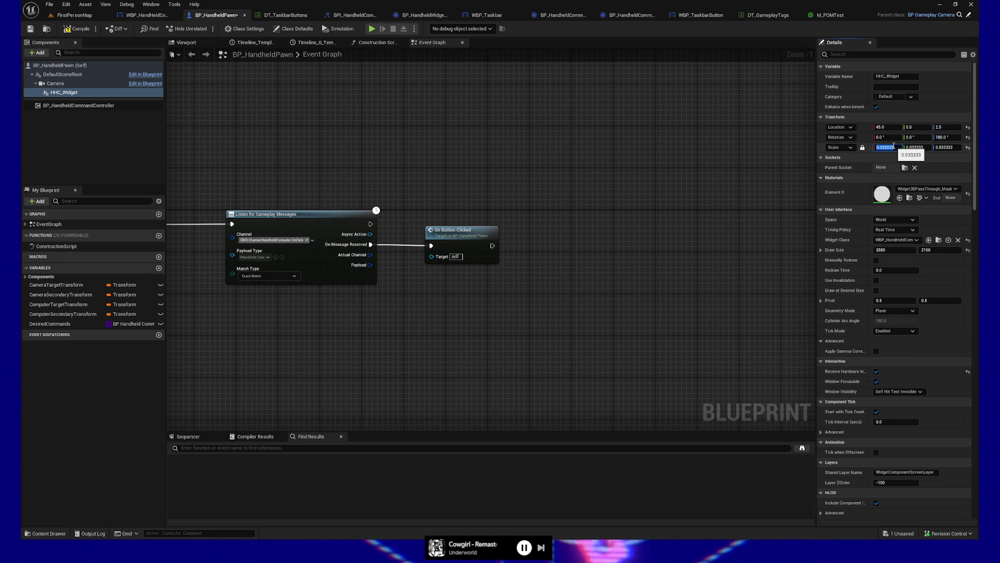
{"action": "type", "text": "0.022222"}
{"action": "key", "text": "Return"}
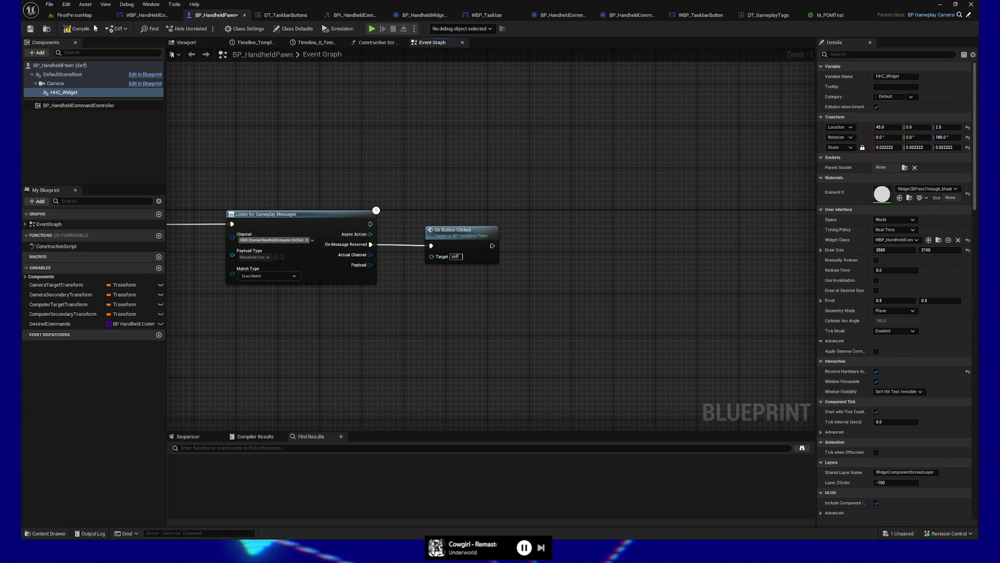
{"action": "left_click", "coordinate": [75, 29]}
{"action": "left_click", "coordinate": [31, 30]}
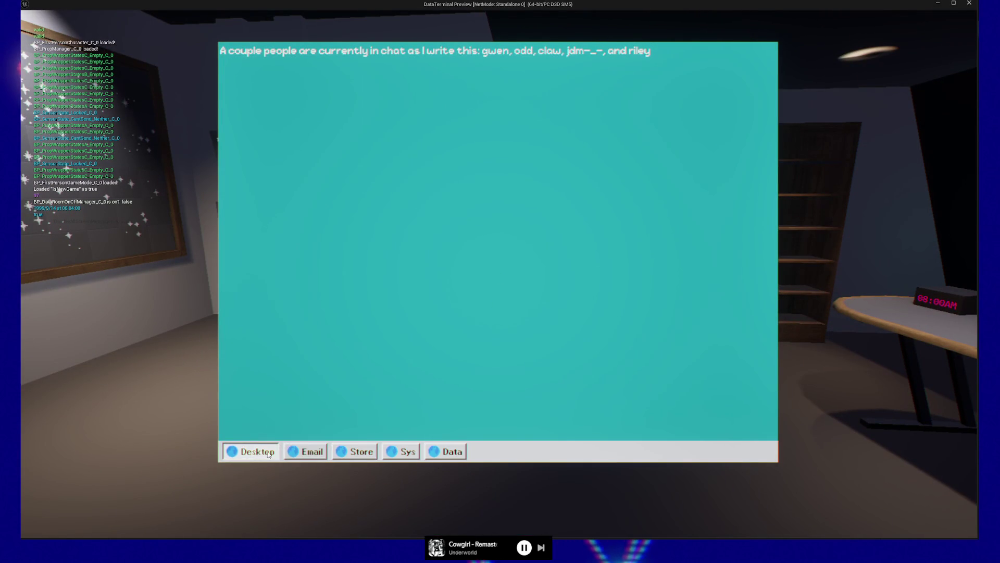
Close the terminal, quit the play-test, and return to the WBP_HandheldComputerBase widget
{"action": "key", "text": "Escape"}
{"action": "key", "text": "Escape"}
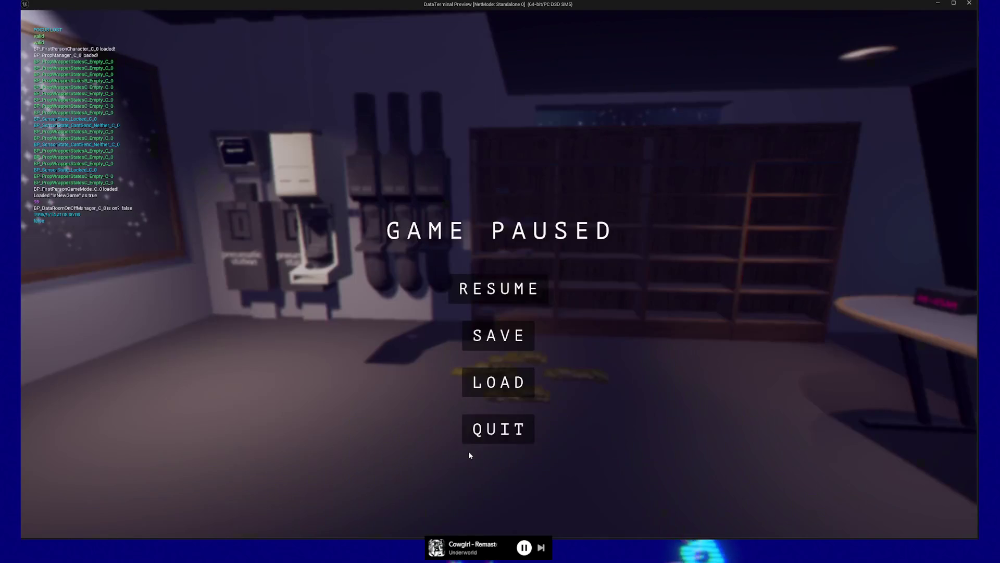
{"action": "left_click", "coordinate": [484, 433]}
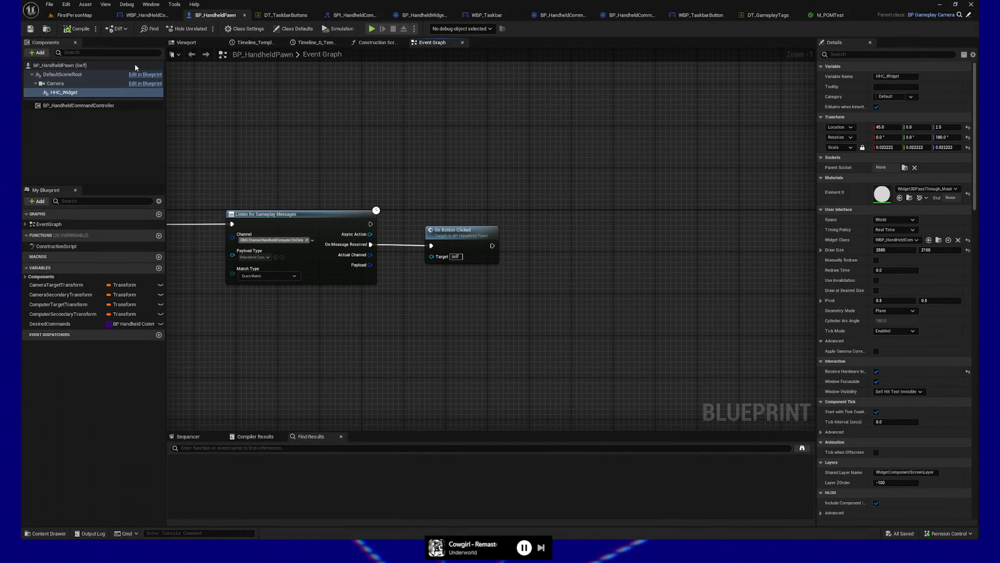
{"action": "left_click", "coordinate": [141, 15]}
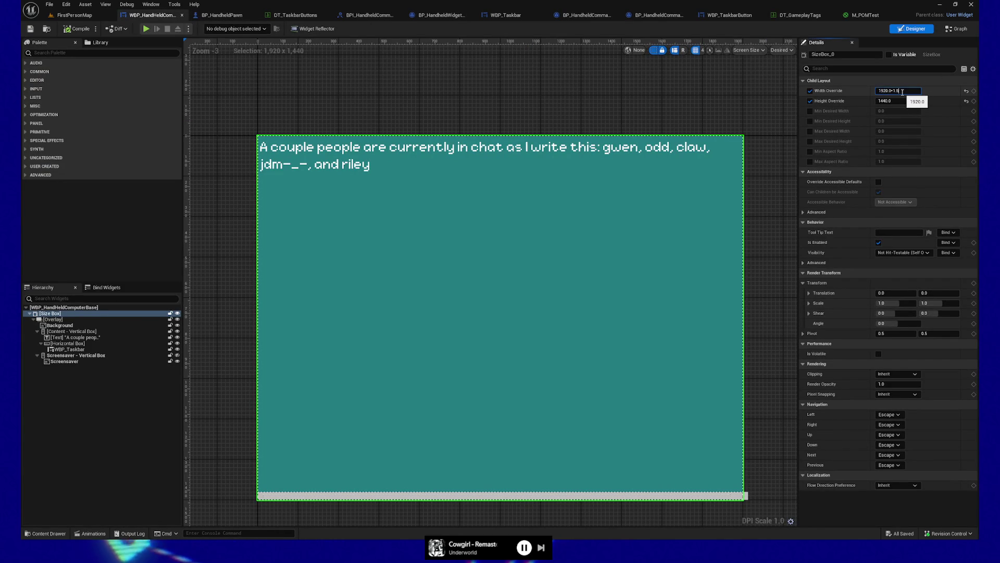
Set the Size Box overrides to width 1920*1.5 (2880) and height 1440*1.5 (2160)
{"action": "key", "text": "Tab"}
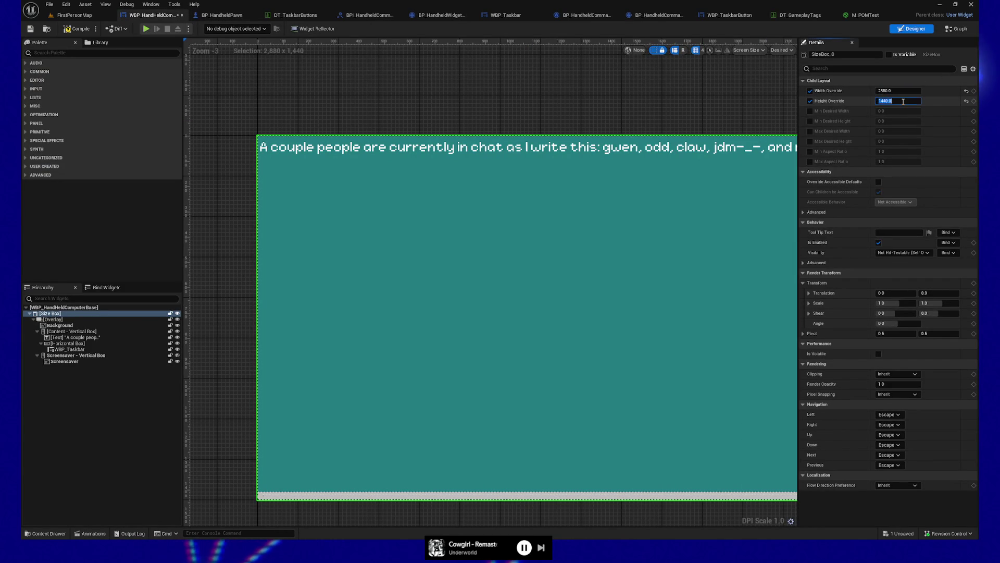
{"action": "left_click", "coordinate": [903, 101]}
{"action": "type", "text": "*1.5"}
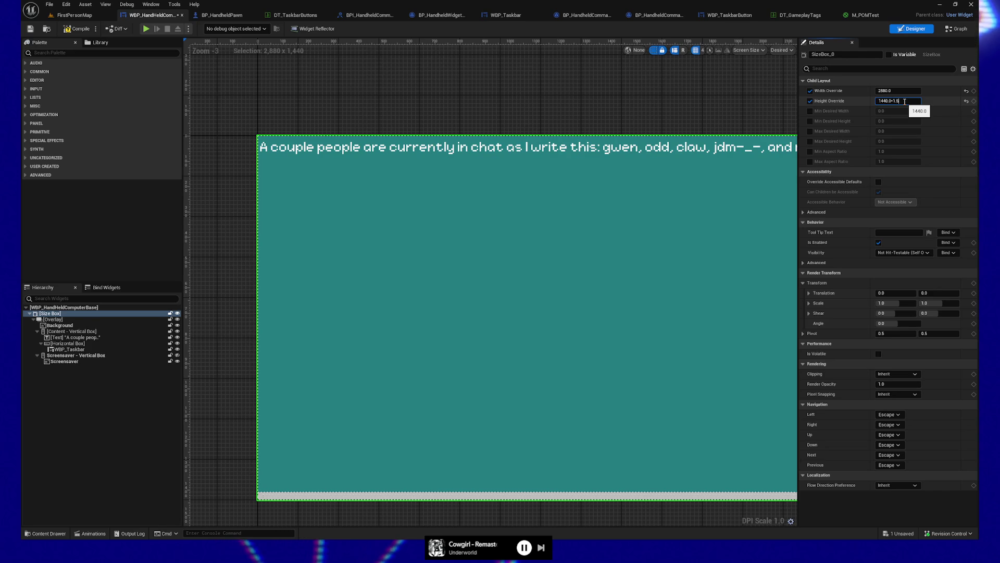
{"action": "key", "text": "Return"}
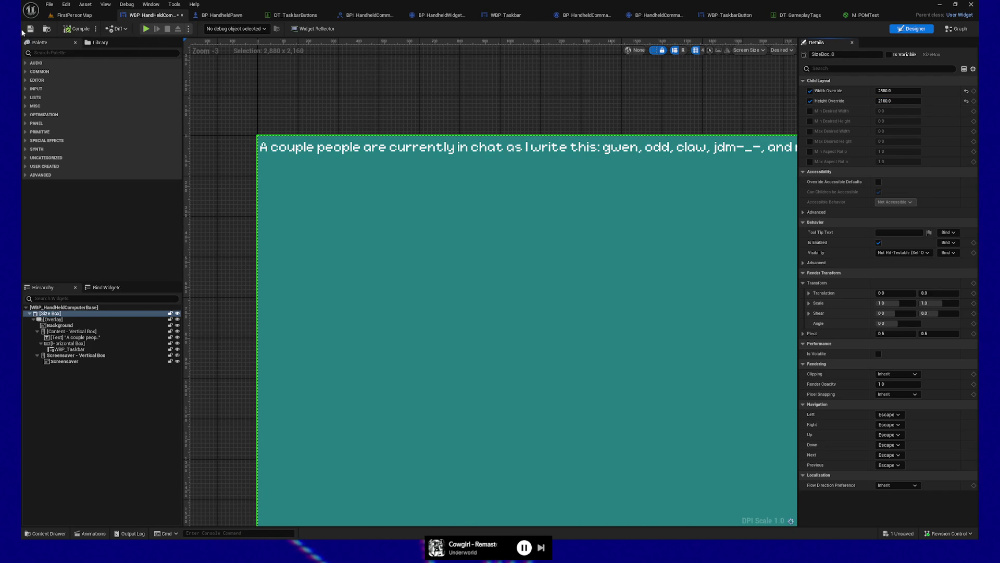
{"action": "left_click", "coordinate": [146, 31]}
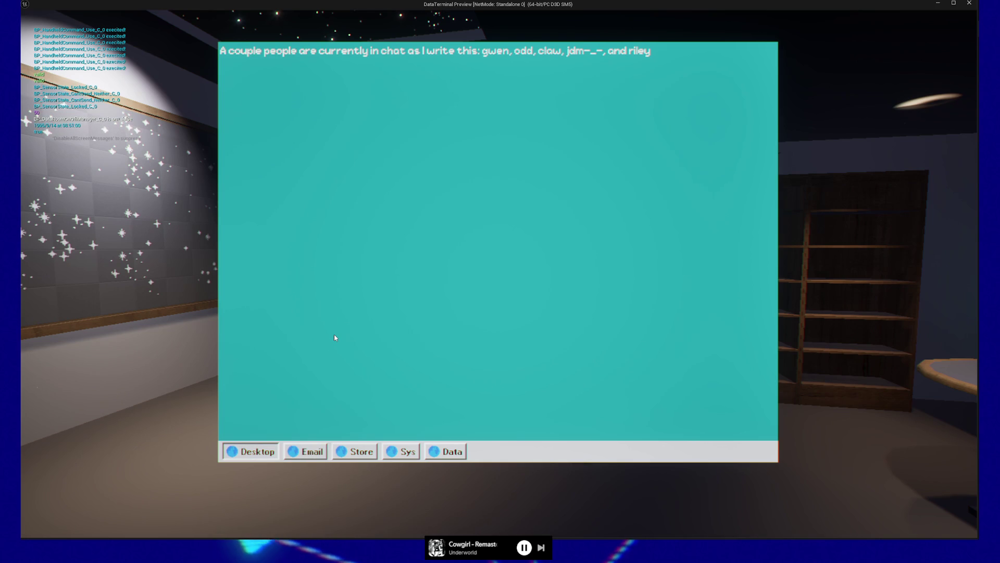
Leave the terminal screen with Escape, bringing up the Game Paused menu
{"action": "key", "text": "Escape"}
{"action": "key", "text": "Escape"}
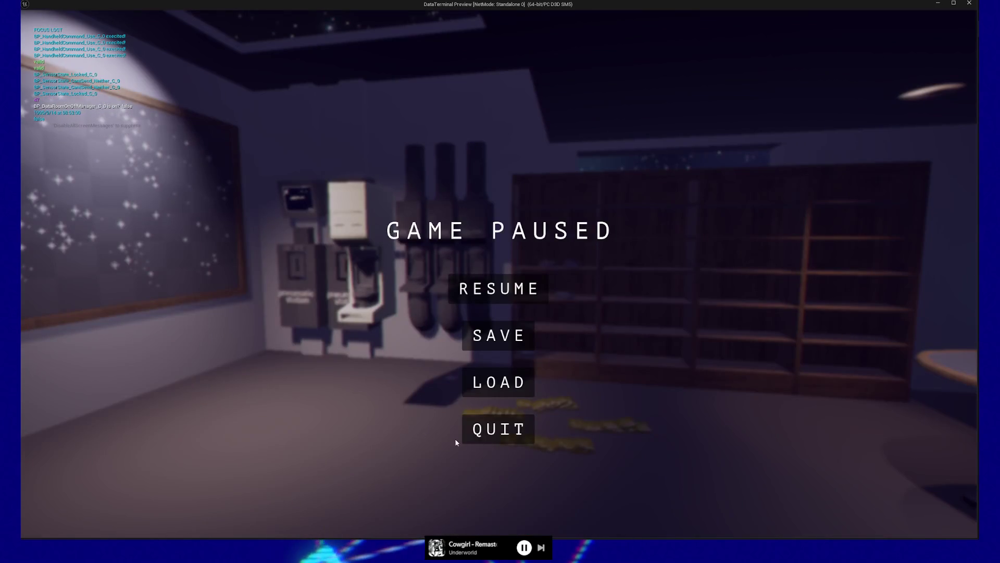
Quit the play-test and frame the whole handheld widget in the designer
{"action": "left_click", "coordinate": [502, 427]}
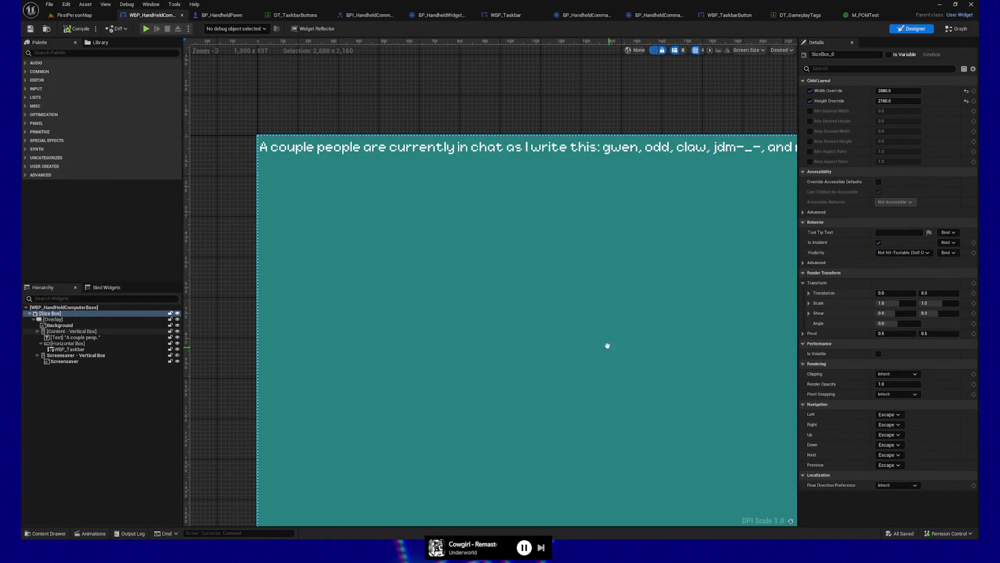
{"action": "left_click_drag", "start_coordinate": [609, 347], "coordinate": [525, 275]}
{"action": "scroll", "coordinate": [490, 227], "scroll_direction": "down", "scroll_amount": 2}
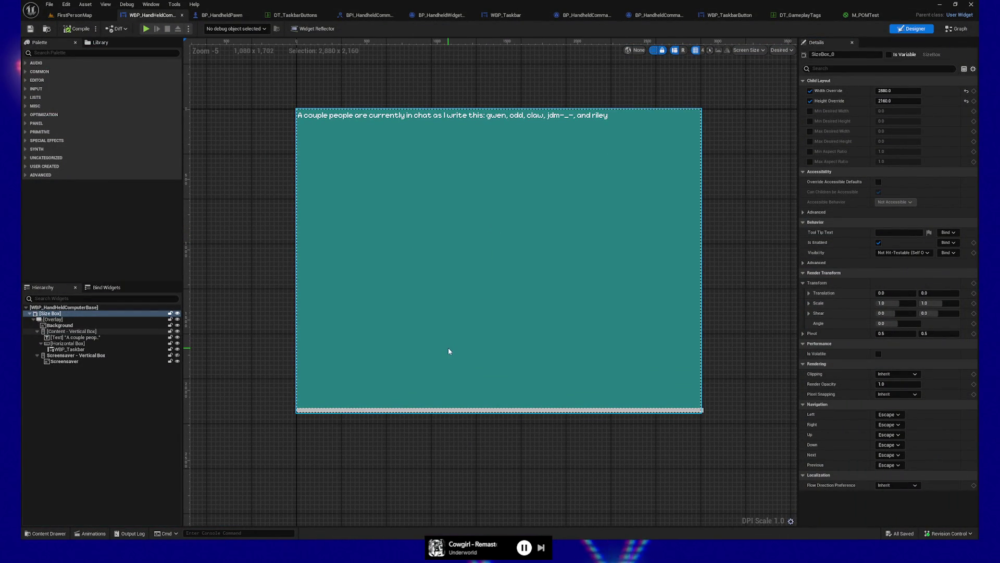
{"action": "scroll", "coordinate": [449, 351], "scroll_direction": "up", "scroll_amount": 1}
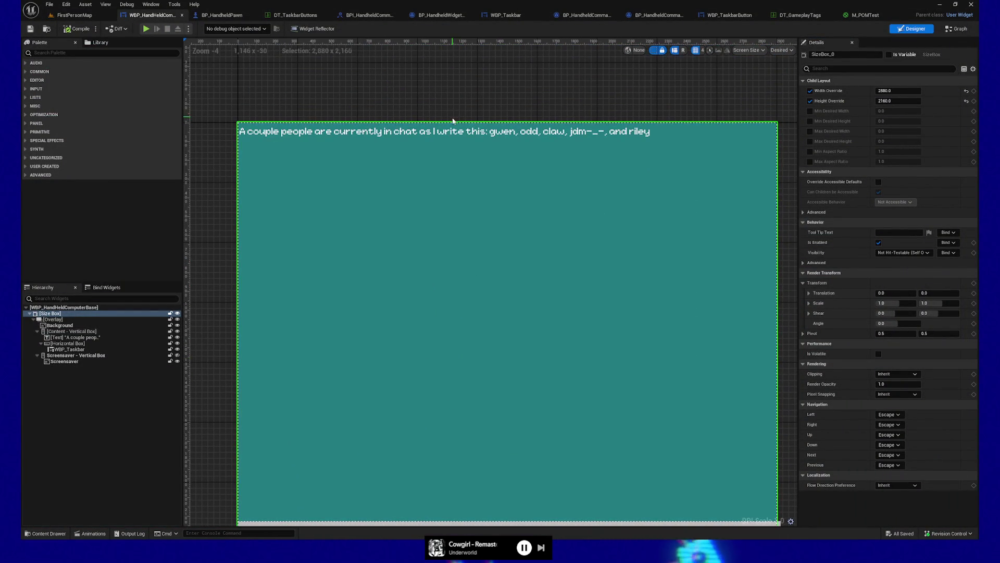
Set the chat text block's font size to 48 and save the widget
{"action": "left_click", "coordinate": [452, 134]}
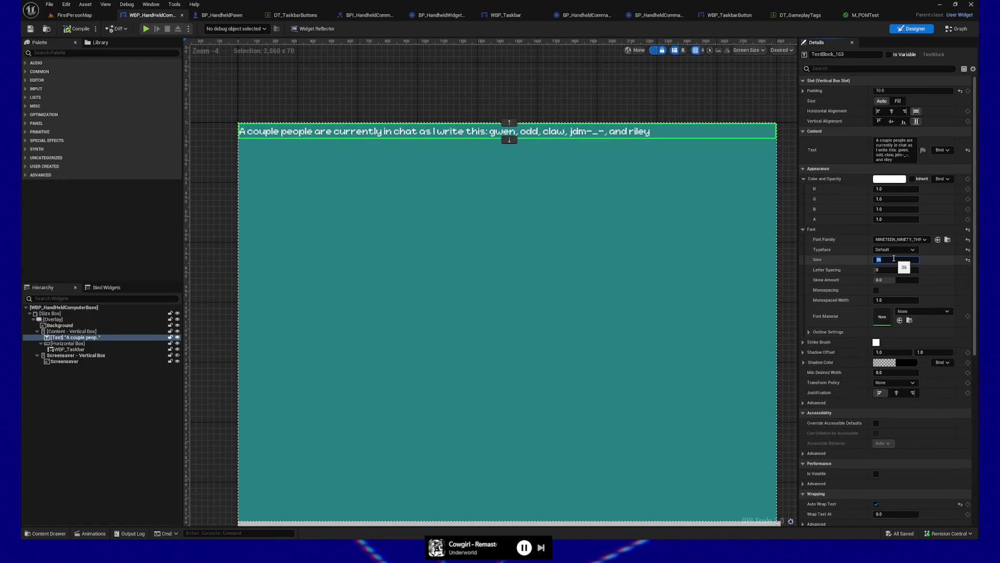
{"action": "type", "text": "8"}
{"action": "key", "text": "Return"}
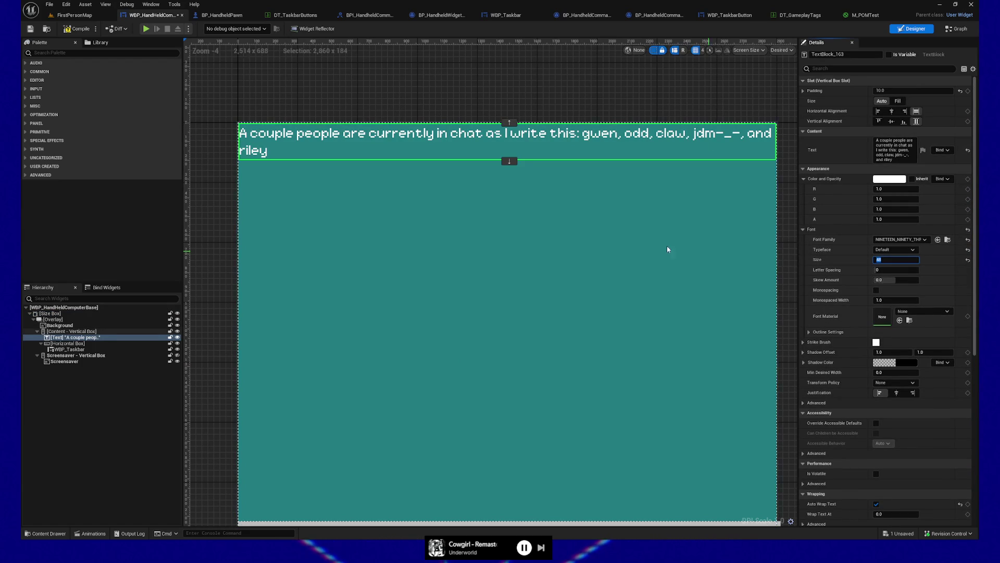
{"action": "left_click_drag", "start_coordinate": [501, 284], "coordinate": [491, 221]}
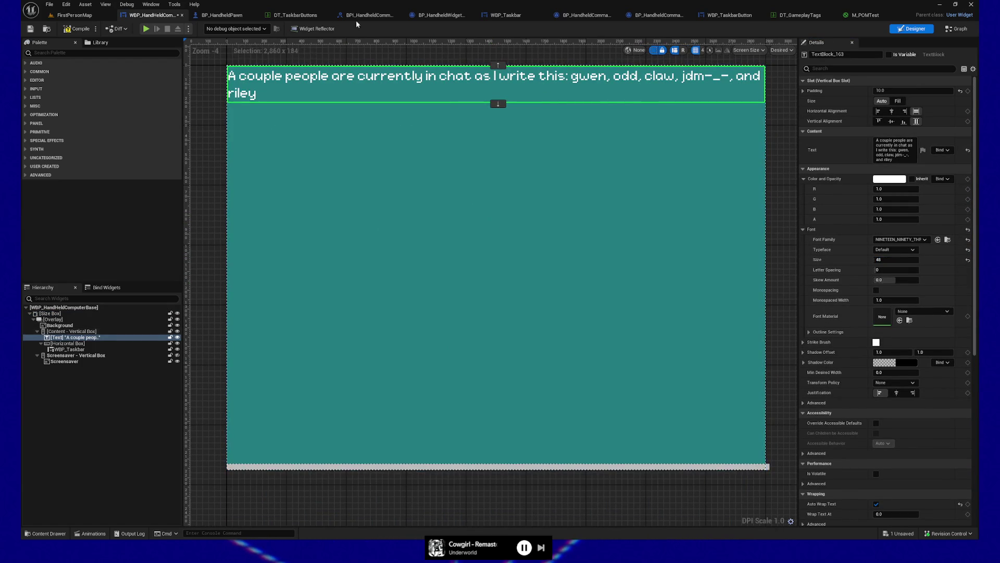
{"action": "key", "text": "ctrl+s"}
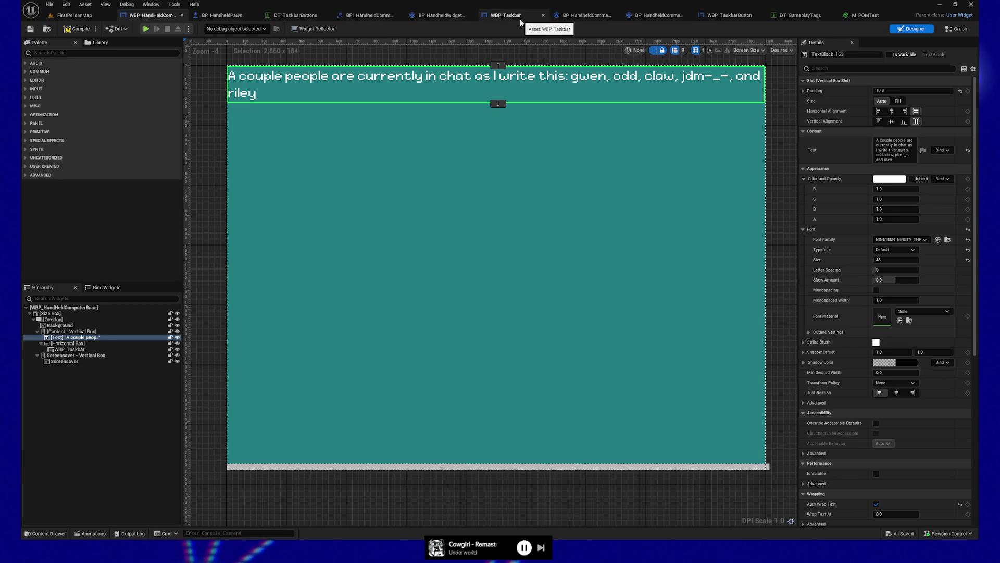
Give WBP_TaskbarButton's ??? ButtonTitle text font size 40 and compile it
{"action": "left_click", "coordinate": [729, 15]}
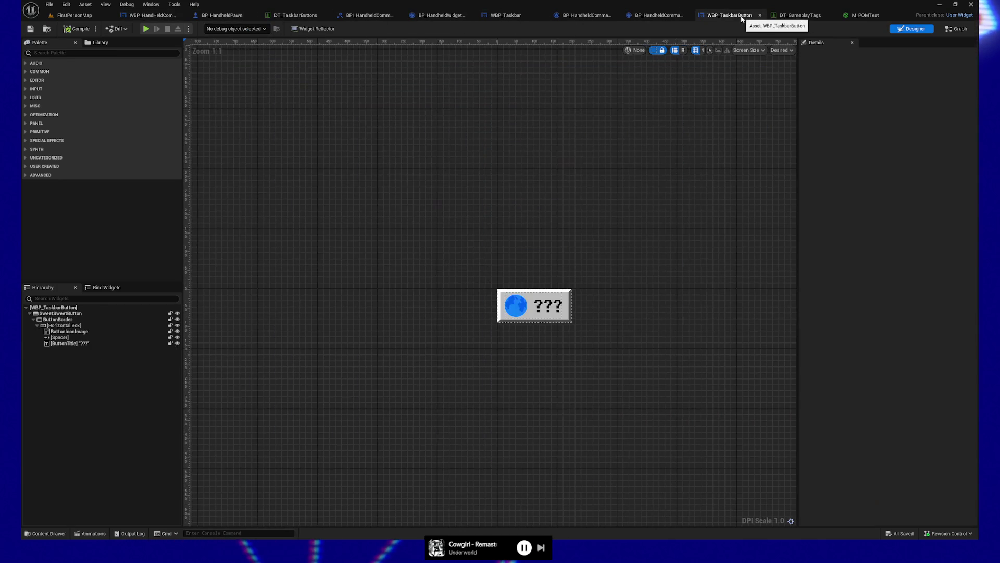
{"action": "left_click", "coordinate": [540, 312]}
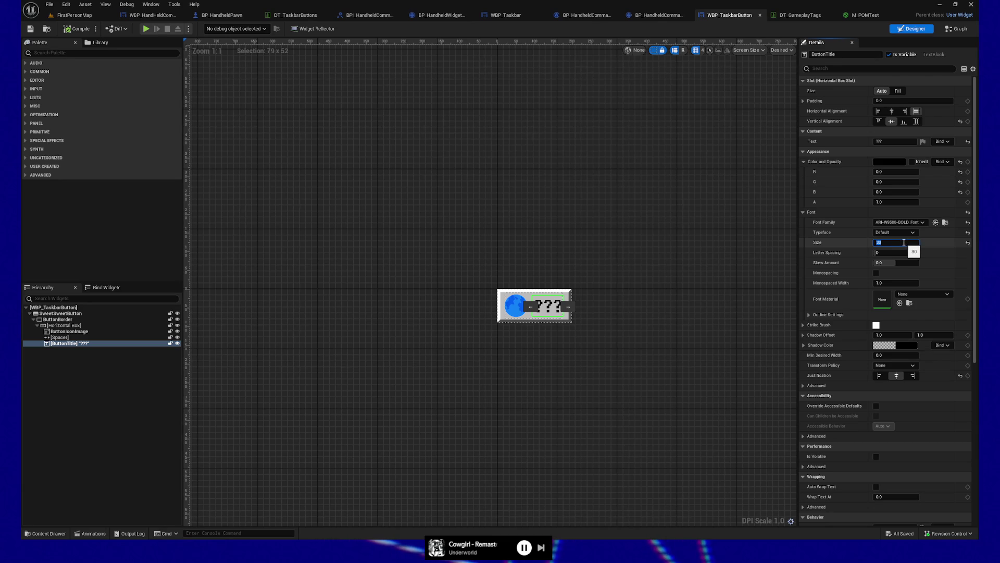
{"action": "left_click", "coordinate": [560, 246]}
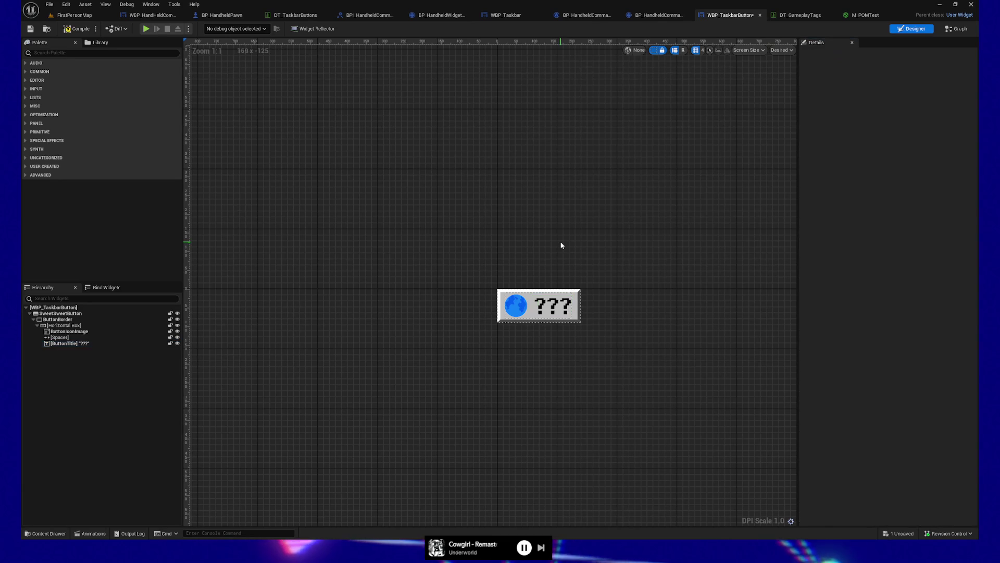
{"action": "left_click", "coordinate": [73, 28]}
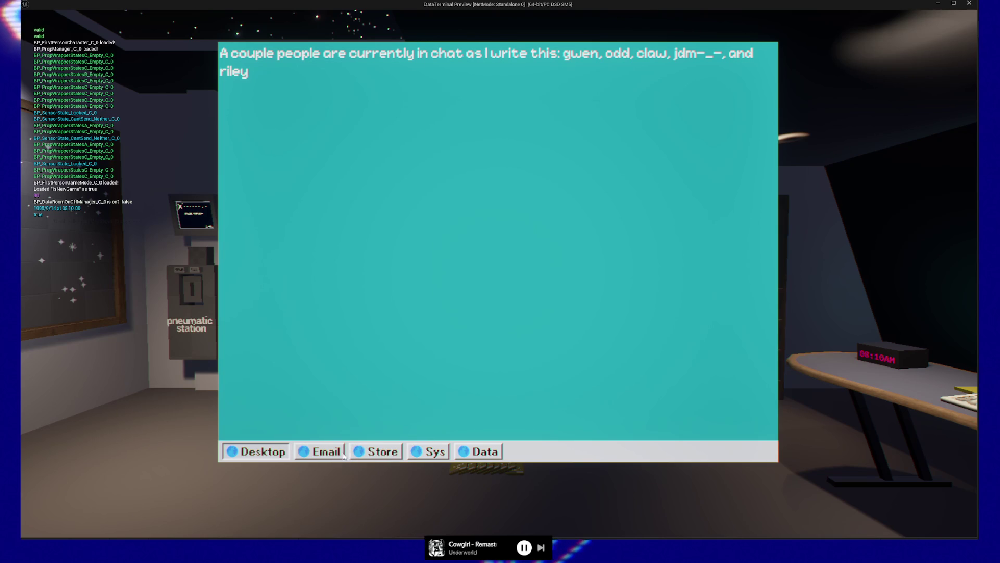
{"action": "key", "text": "Escape"}
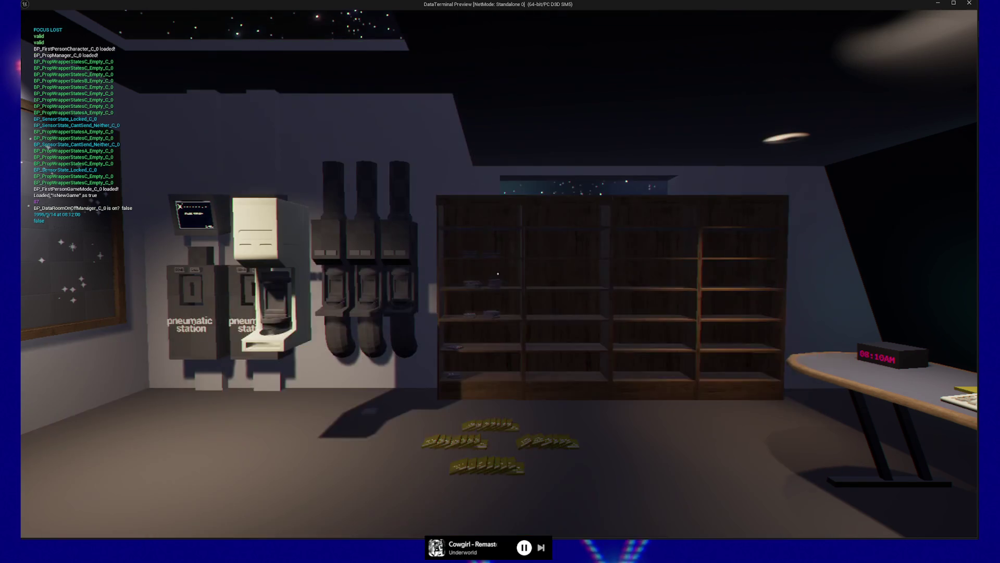
{"action": "key", "text": "Escape"}
{"action": "left_click", "coordinate": [478, 433]}
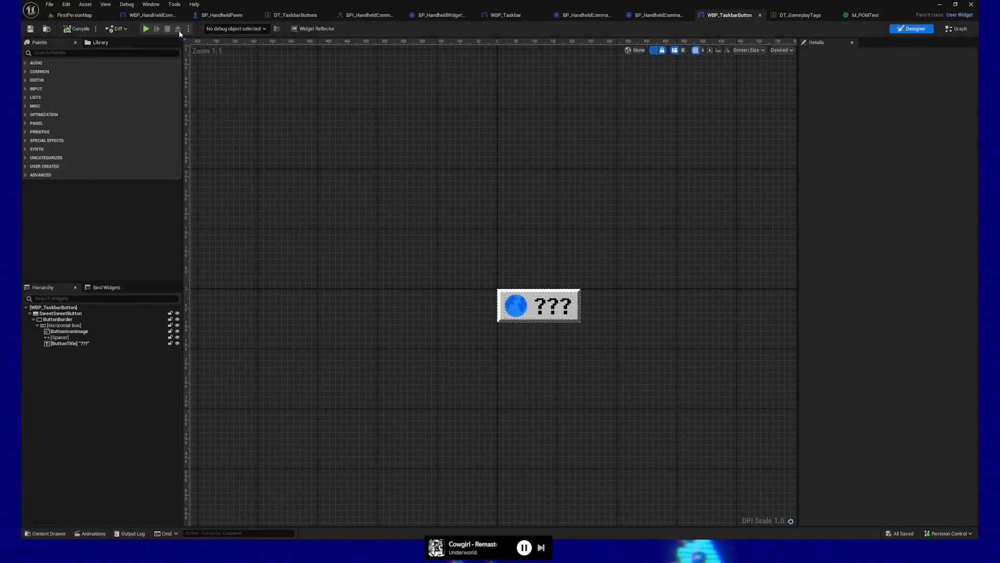
Switch back to WBP_HandheldComputerBase and pan the designer to frame the chat text
{"action": "left_click", "coordinate": [154, 14]}
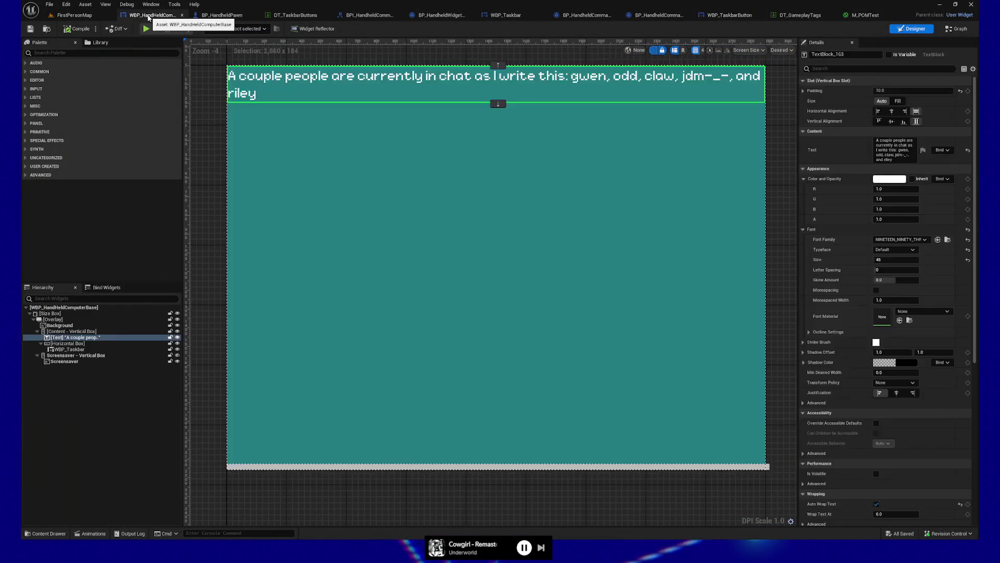
{"action": "left_click_drag", "start_coordinate": [444, 141], "coordinate": [422, 192]}
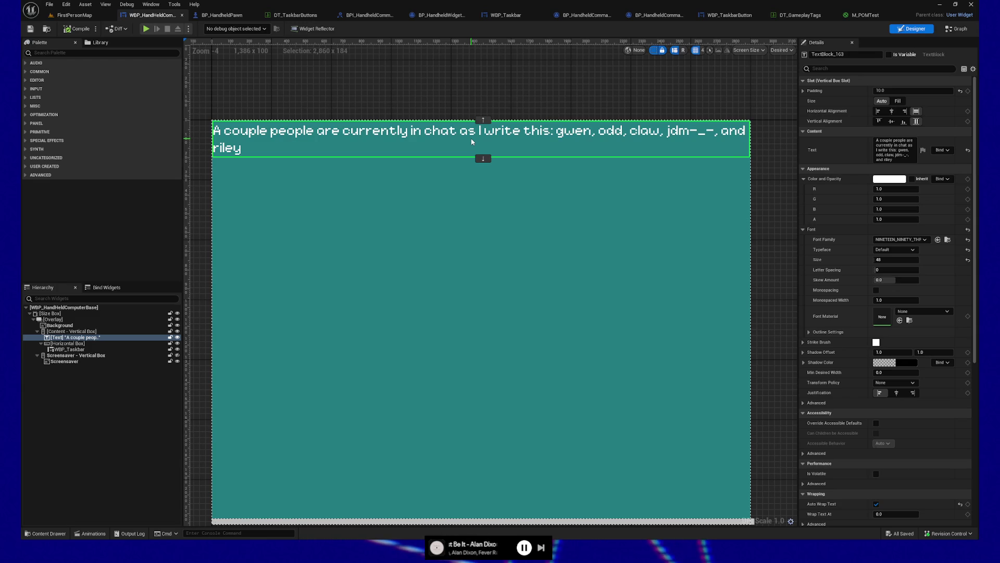
{"action": "mouse_move", "coordinate": [375, 328]}
{"action": "left_mouse_down"}
{"action": "mouse_move", "coordinate": [375, 266]}
{"action": "mouse_move", "coordinate": [401, 290]}
{"action": "left_mouse_up"}
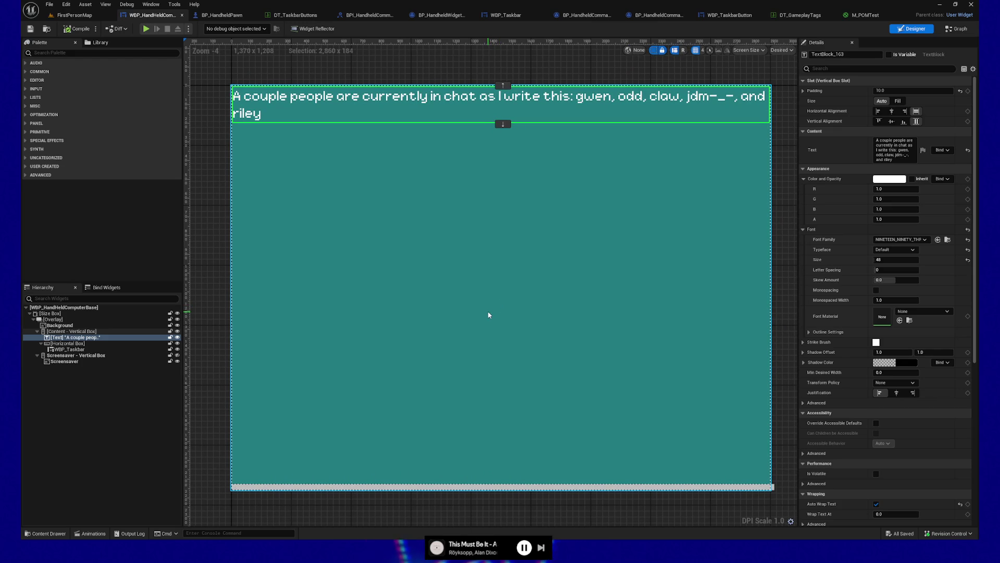
{"action": "left_click_drag", "start_coordinate": [480, 309], "coordinate": [458, 304]}
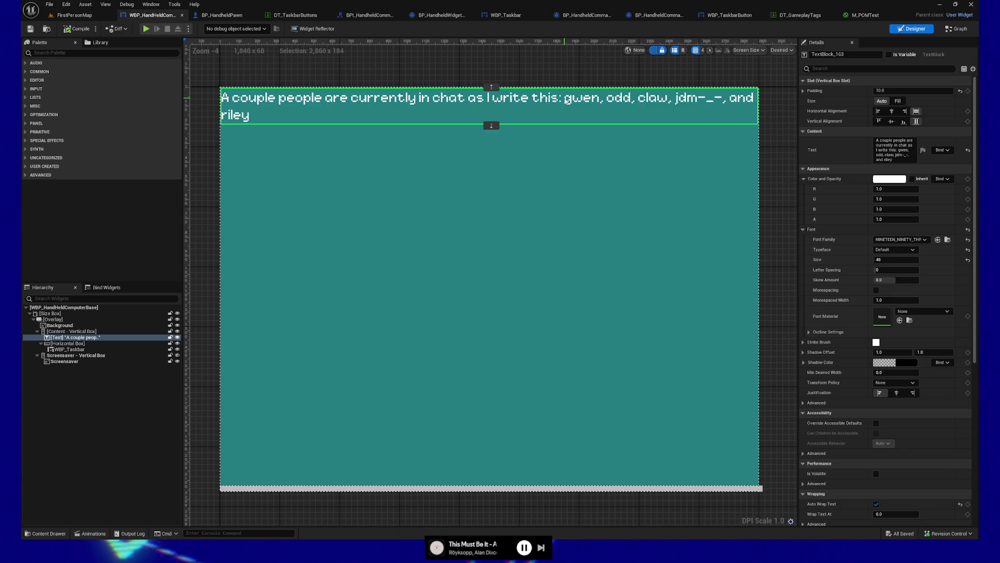
Set the chat text font size to 72, compile, and check it in a play-test
{"action": "left_click", "coordinate": [893, 259]}
{"action": "type", "text": "7"}
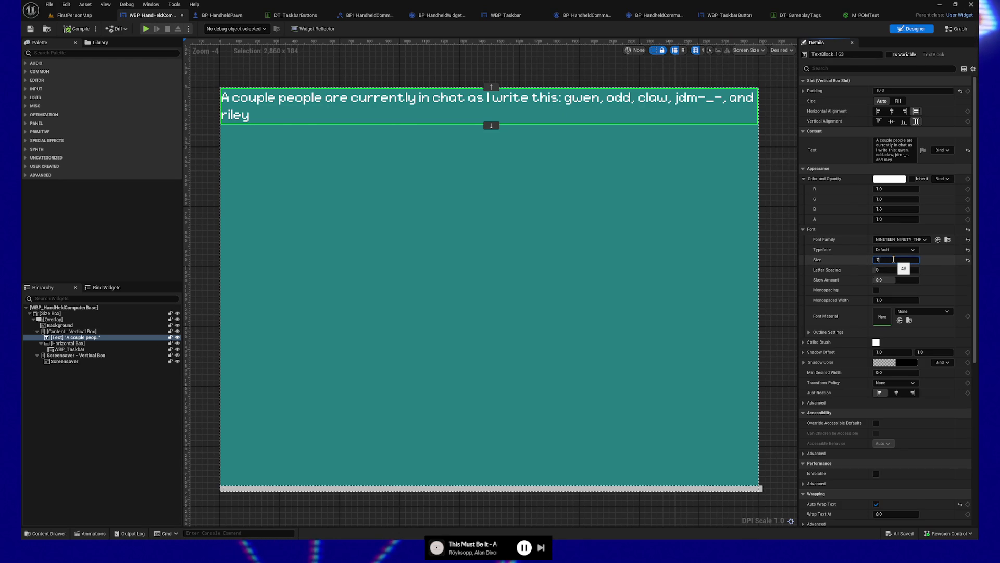
{"action": "type", "text": "2"}
{"action": "key", "text": "Return"}
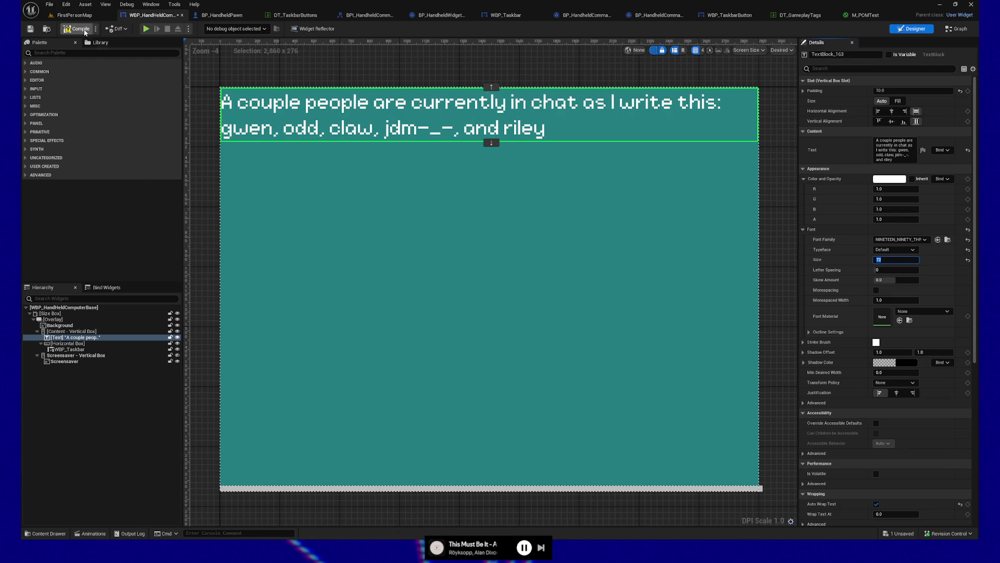
{"action": "left_click", "coordinate": [83, 29]}
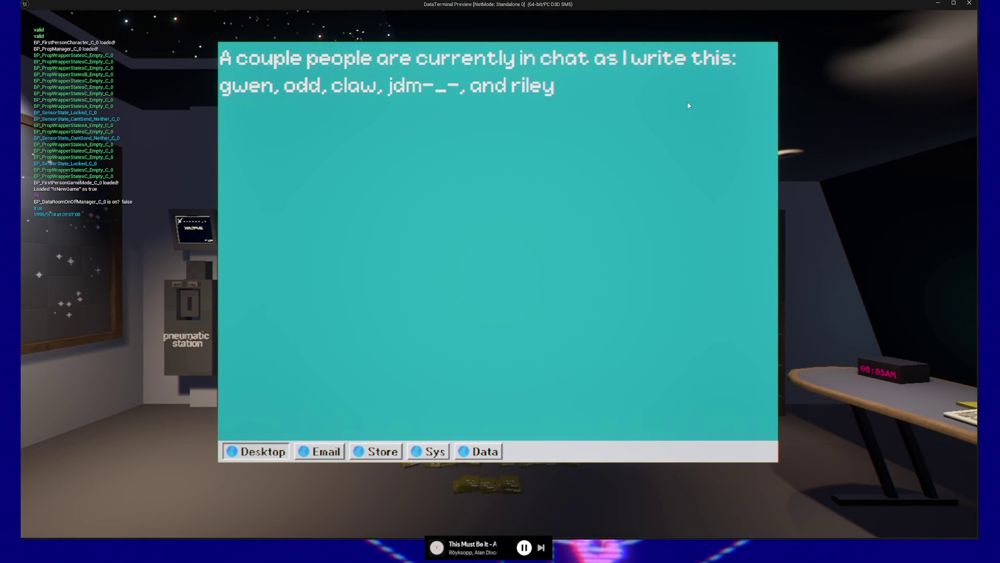
{"action": "key", "text": "Escape"}
{"action": "key", "text": "Escape"}
{"action": "left_click", "coordinate": [515, 431]}
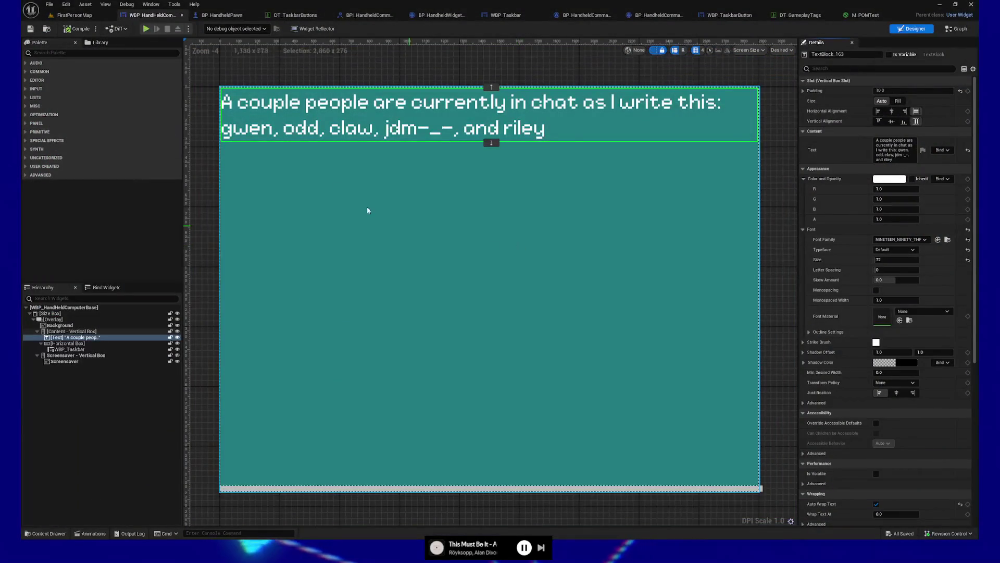
Restore the chat text to font size 48, compile, and play-test the result
{"action": "left_click", "coordinate": [896, 261]}
{"action": "type", "text": "48"}
{"action": "key", "text": "Return"}
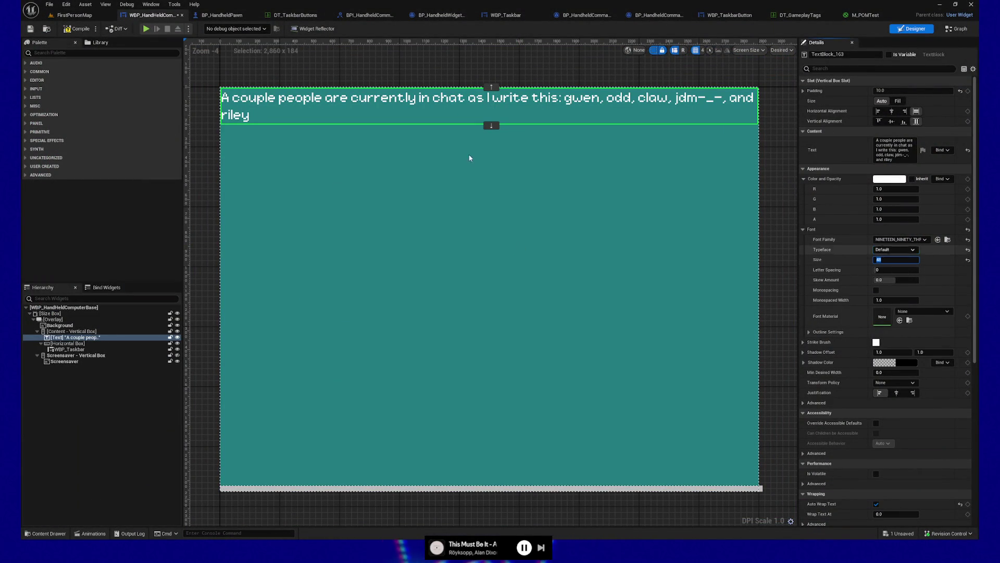
{"action": "left_click", "coordinate": [68, 29]}
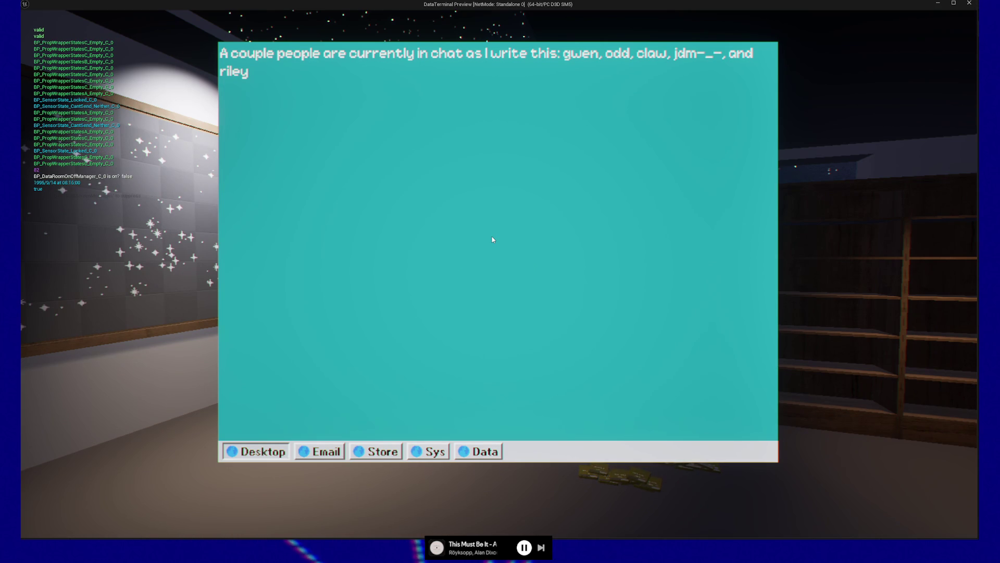
{"action": "key", "text": "Escape"}
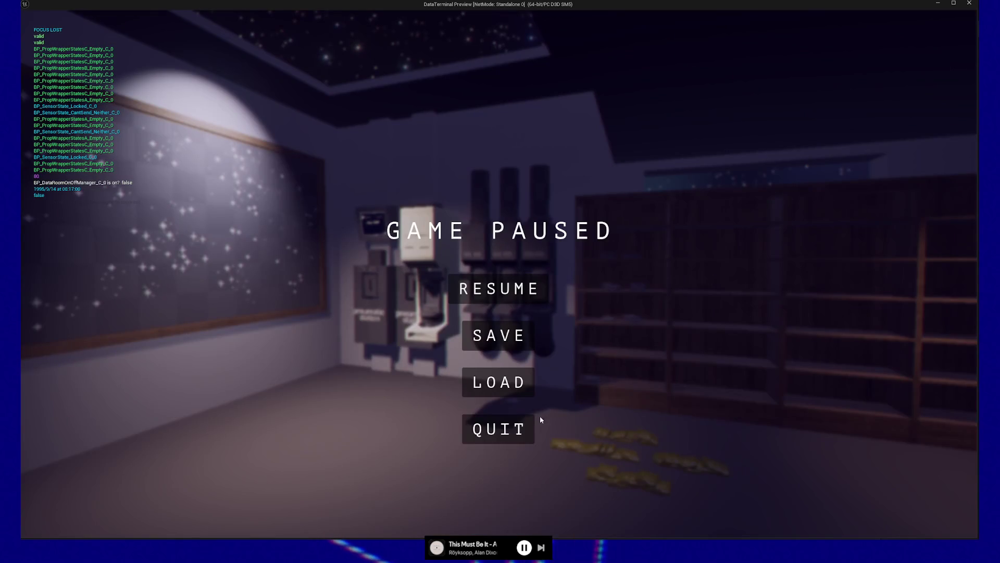
{"action": "left_click", "coordinate": [501, 430]}
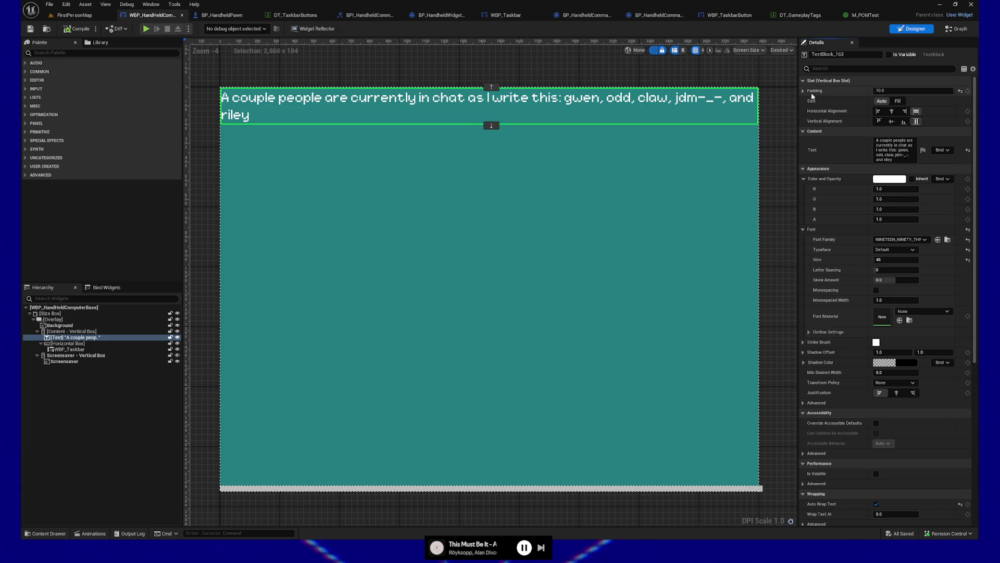
{"action": "left_click", "coordinate": [50, 313]}
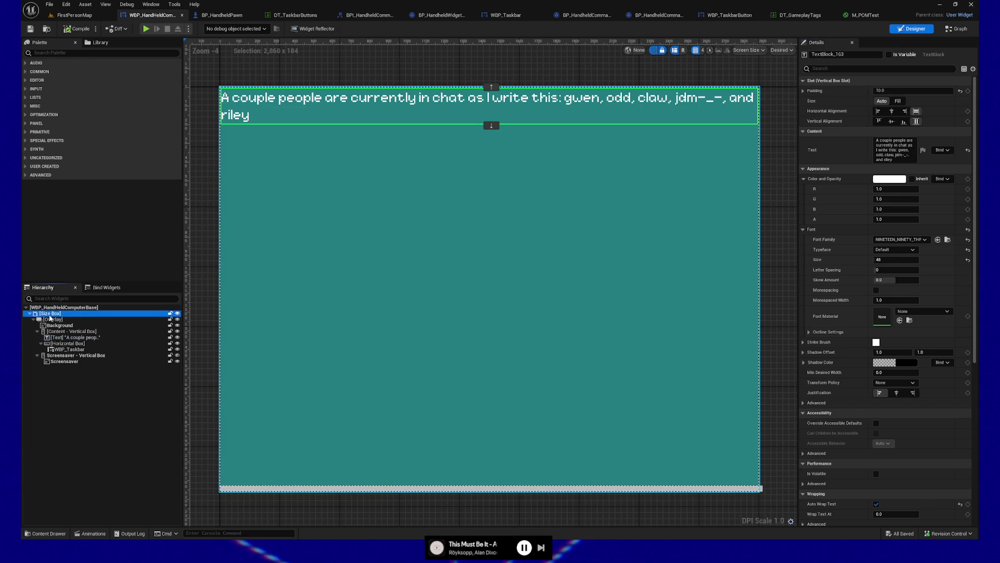
Set the Size Box overrides to 28800 by 21600 and compile
{"action": "left_click", "coordinate": [902, 90]}
{"action": "left_click", "coordinate": [914, 90]}
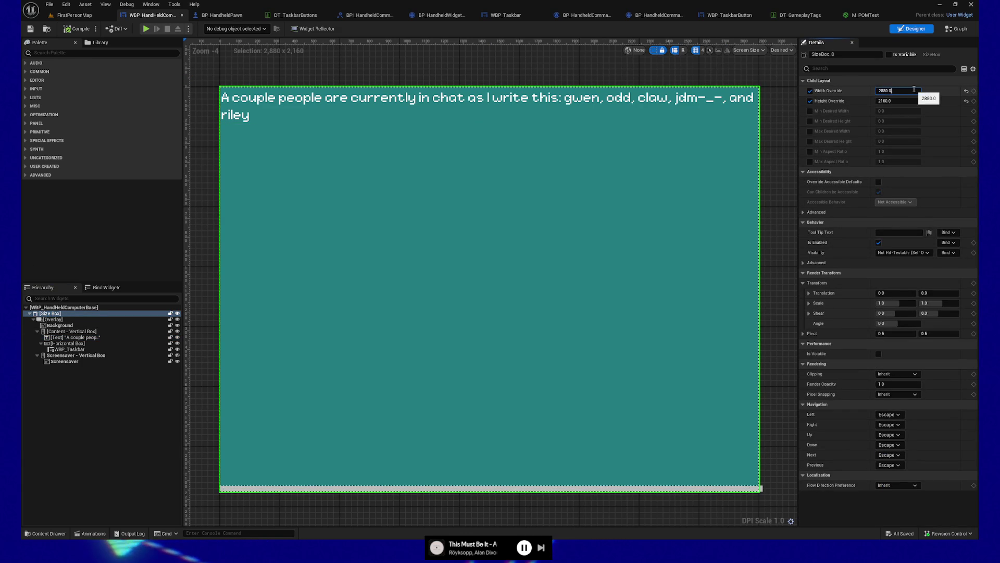
{"action": "type", "text": "0"}
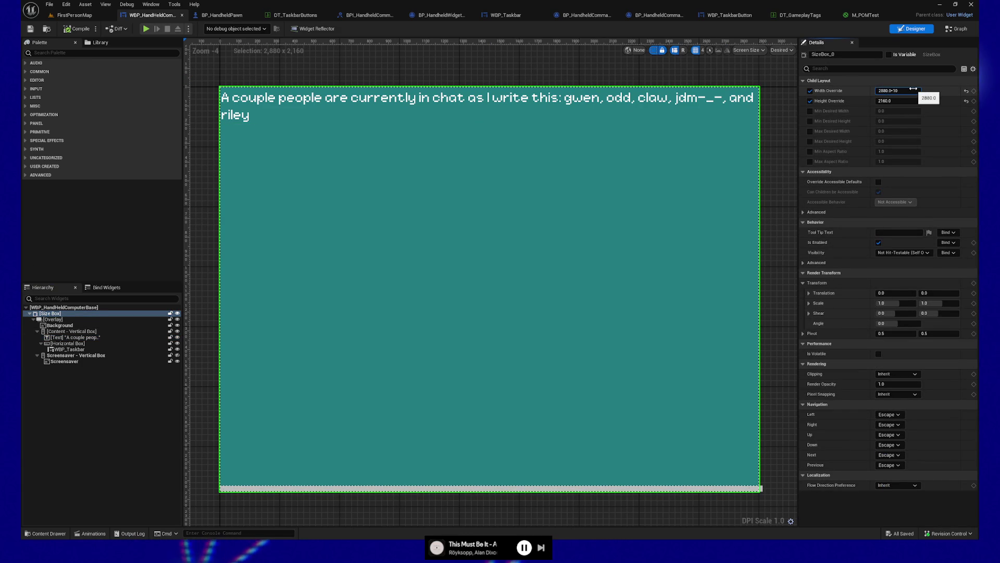
{"action": "key", "text": "Return"}
{"action": "left_click", "coordinate": [908, 101]}
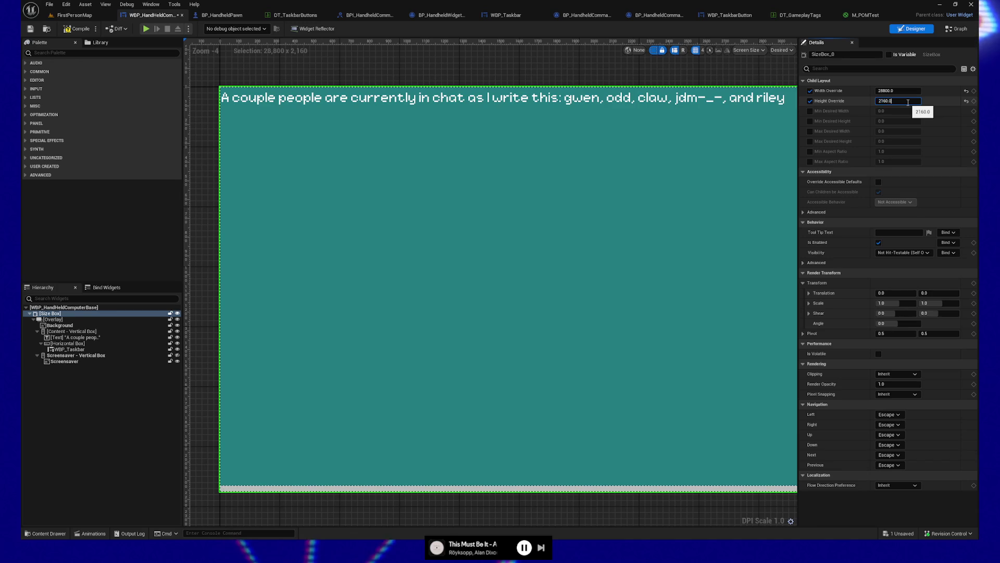
{"action": "type", "text": "0"}
{"action": "key", "text": "Return"}
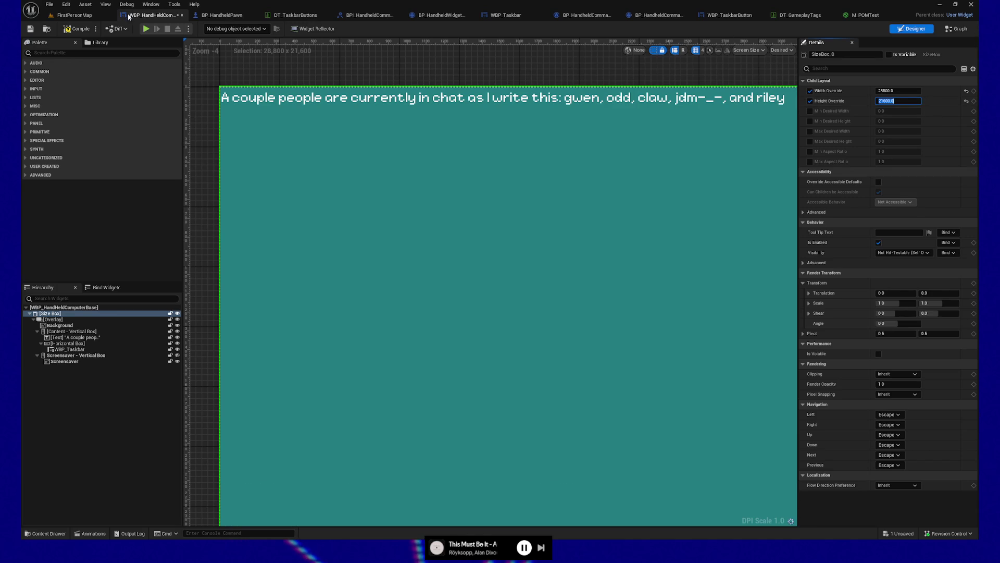
{"action": "left_click", "coordinate": [77, 30]}
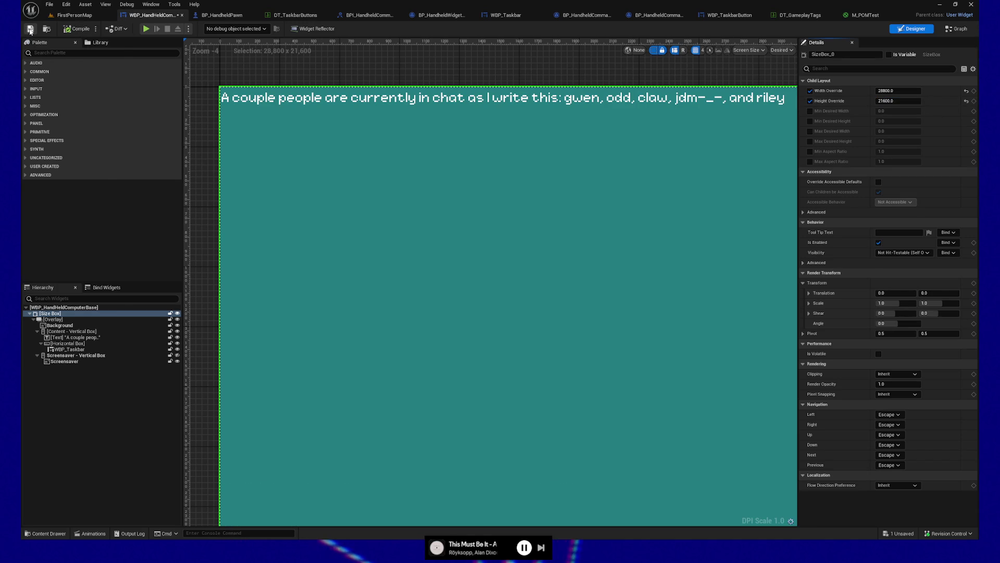
Play-test the oversized screen, then undo the override change and recompile
{"action": "left_click", "coordinate": [147, 29]}
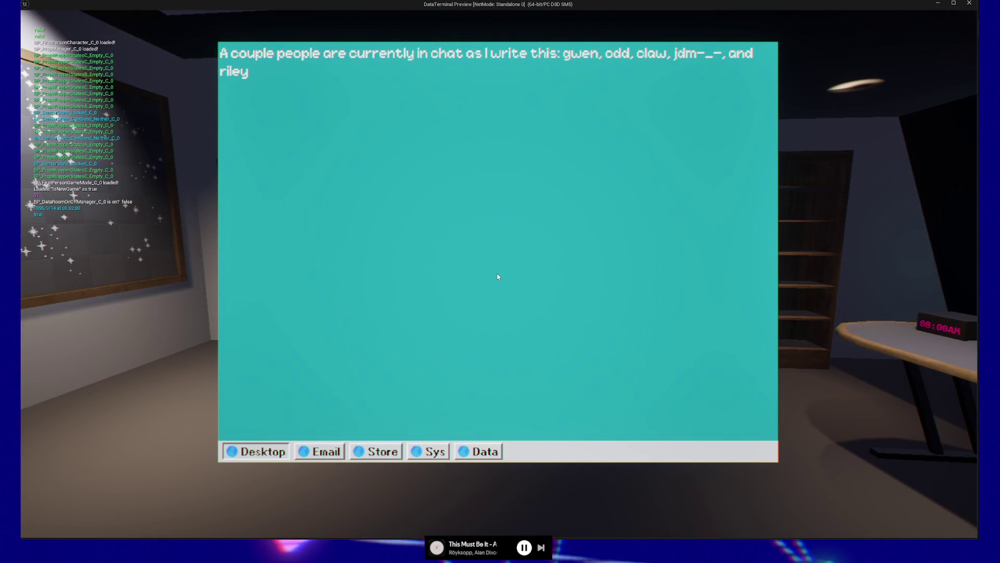
{"action": "key", "text": "Escape"}
{"action": "key", "text": "Escape"}
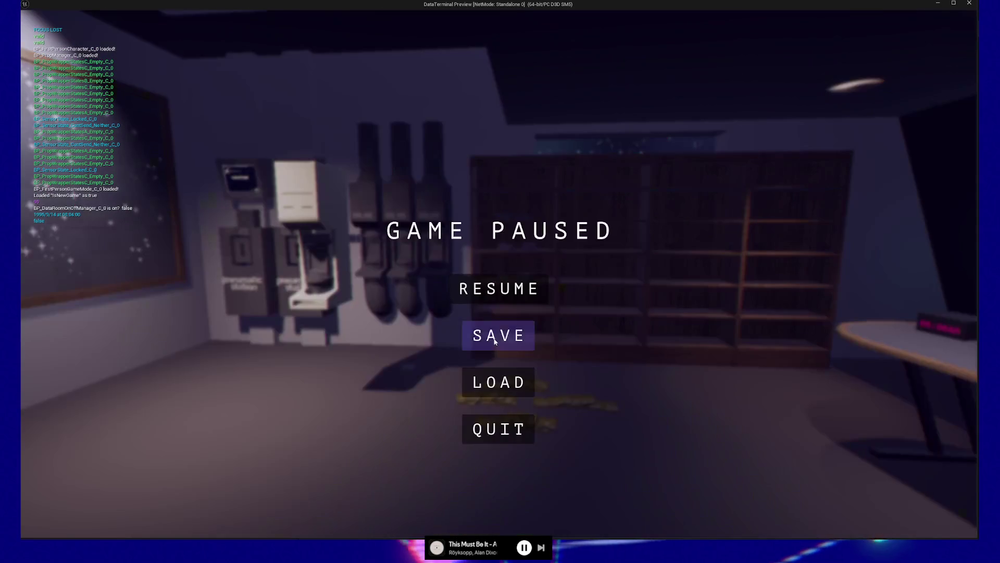
{"action": "left_click", "coordinate": [501, 424]}
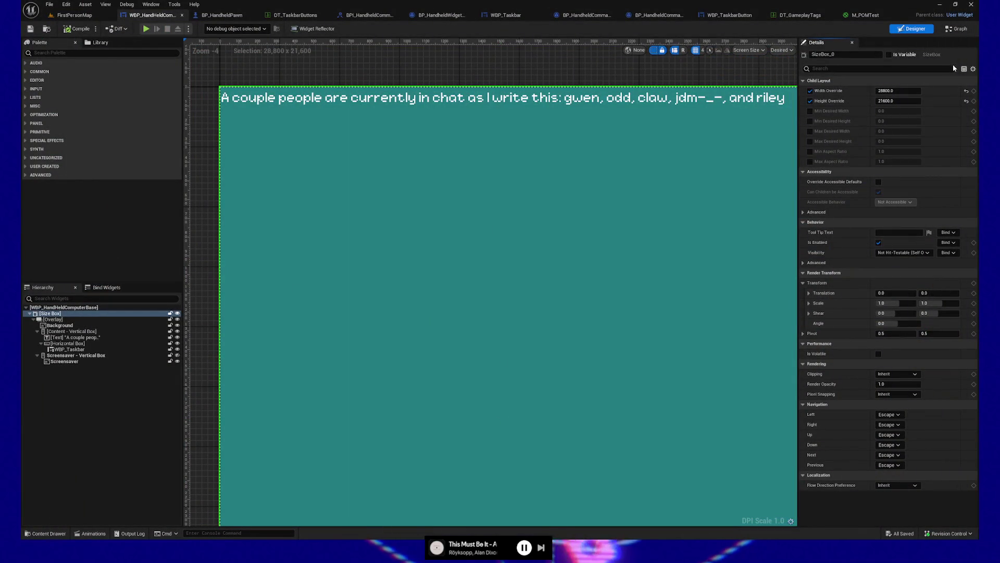
{"action": "key", "text": "ctrl+z"}
{"action": "key", "text": "ctrl+z"}
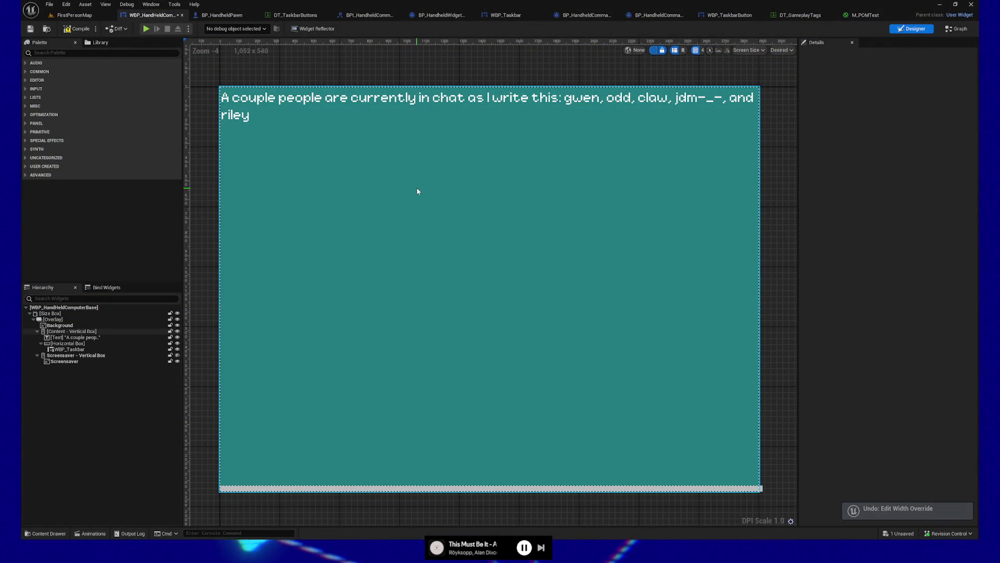
{"action": "left_click", "coordinate": [75, 29]}
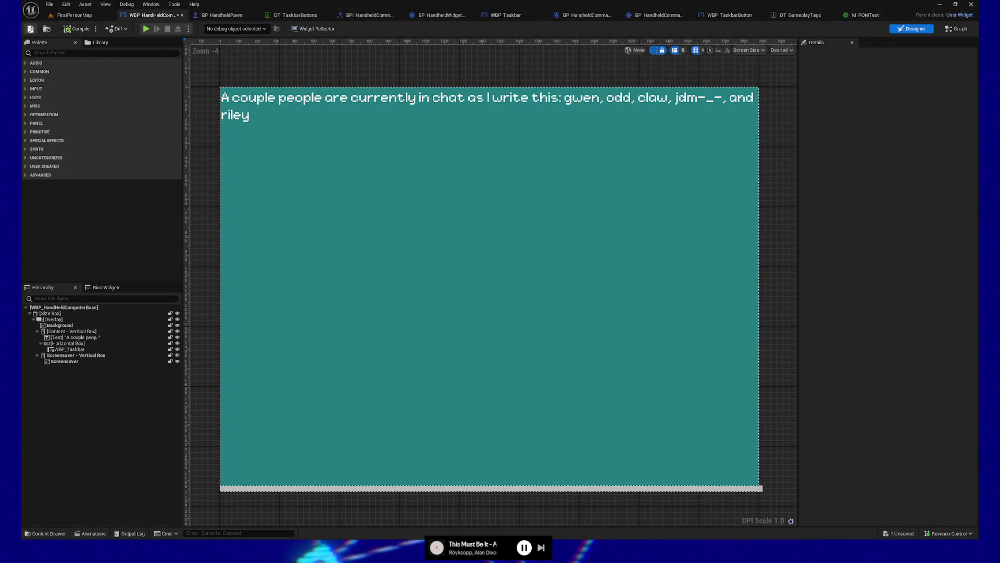
{"action": "left_click", "coordinate": [220, 21]}
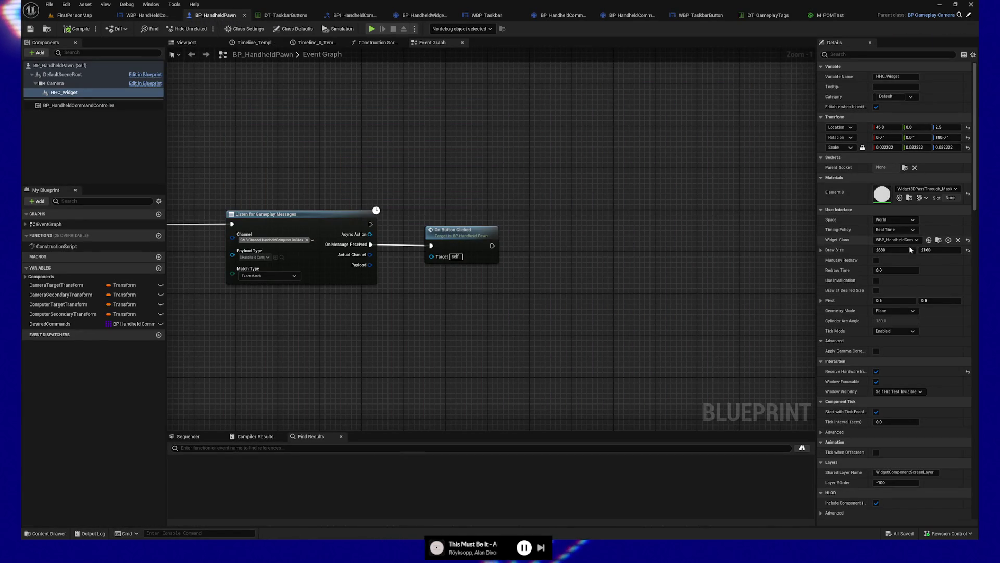
Expand HHC_Widget's Draw Size into X 2880 and Y 2160, then open the content drawer
{"action": "left_click", "coordinate": [821, 250]}
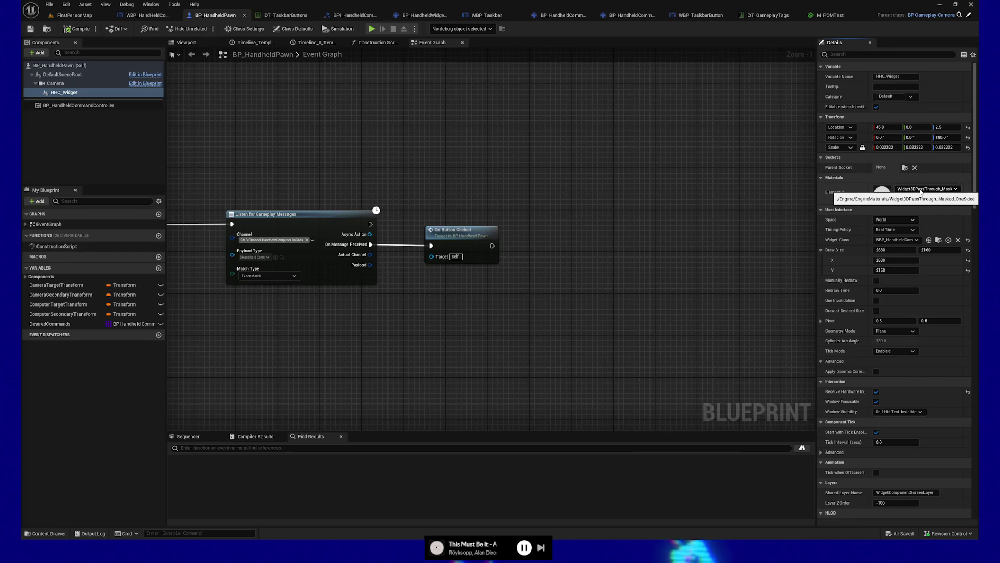
{"action": "left_click", "coordinate": [43, 534]}
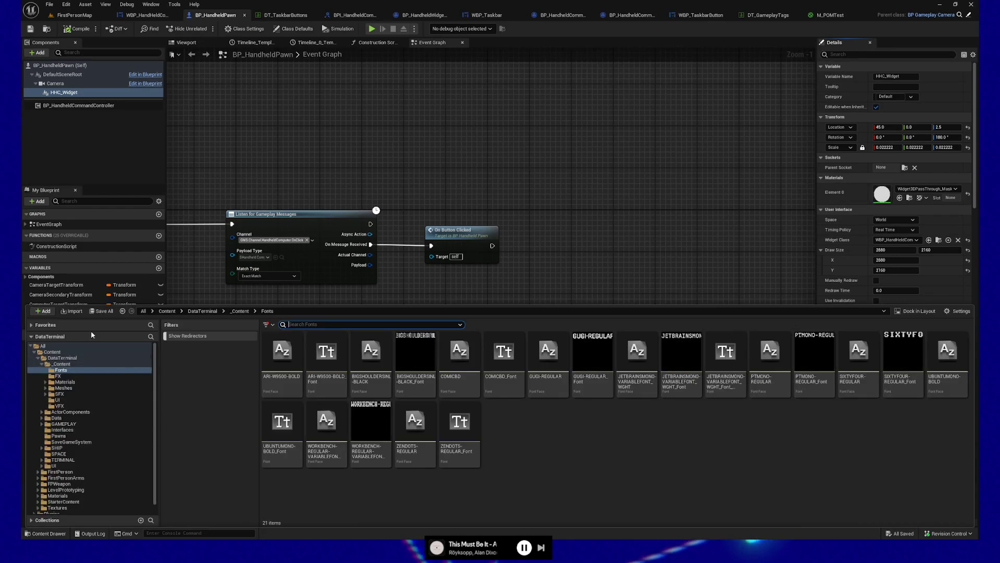
Search all content for 'widget3dpass' and open the Widget3DPassThrough_Masked_OneSided_Custom material instance
{"action": "left_click", "coordinate": [53, 347]}
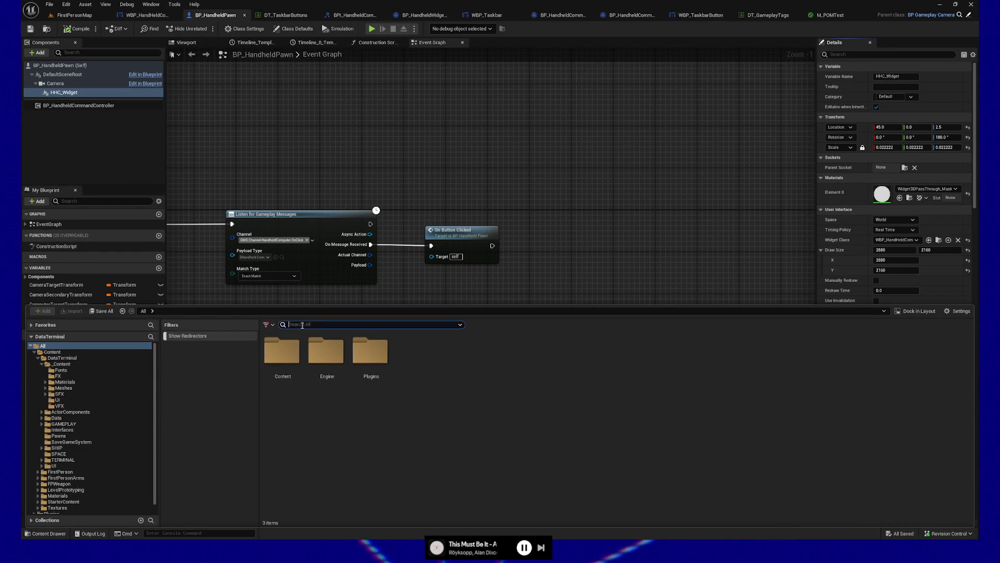
{"action": "type", "text": "widget3d"}
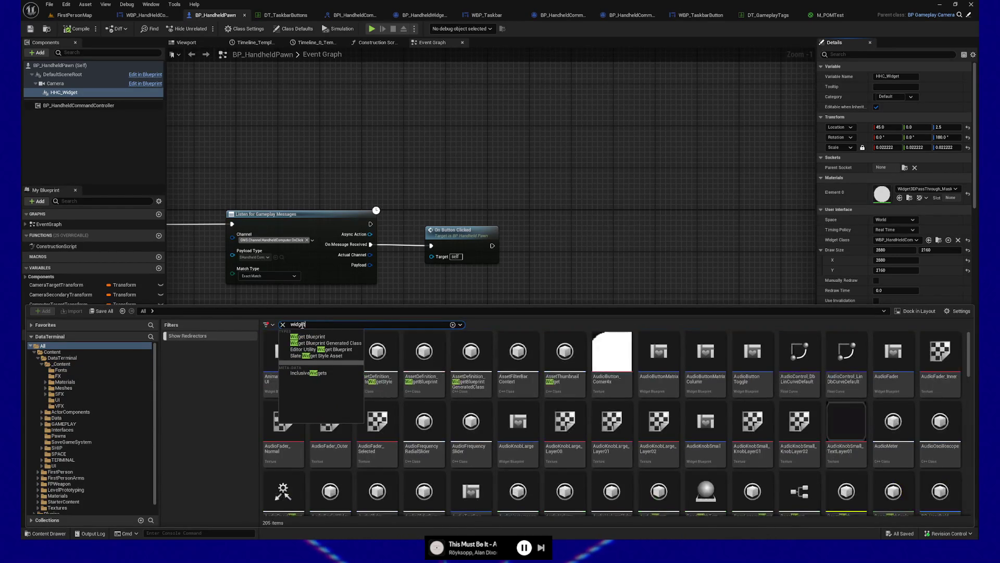
{"action": "type", "text": "pass"}
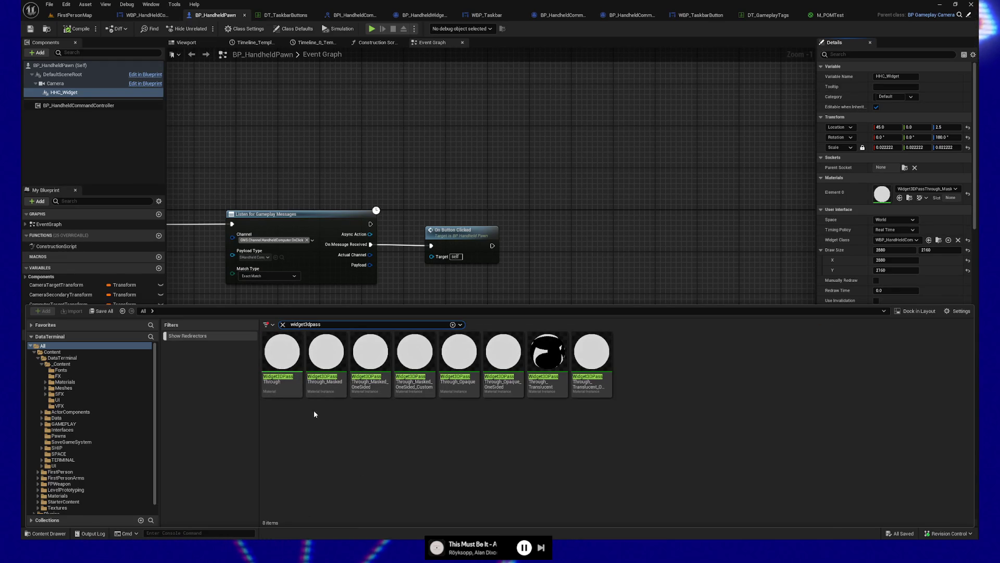
{"action": "mouse_move", "coordinate": [422, 390]}
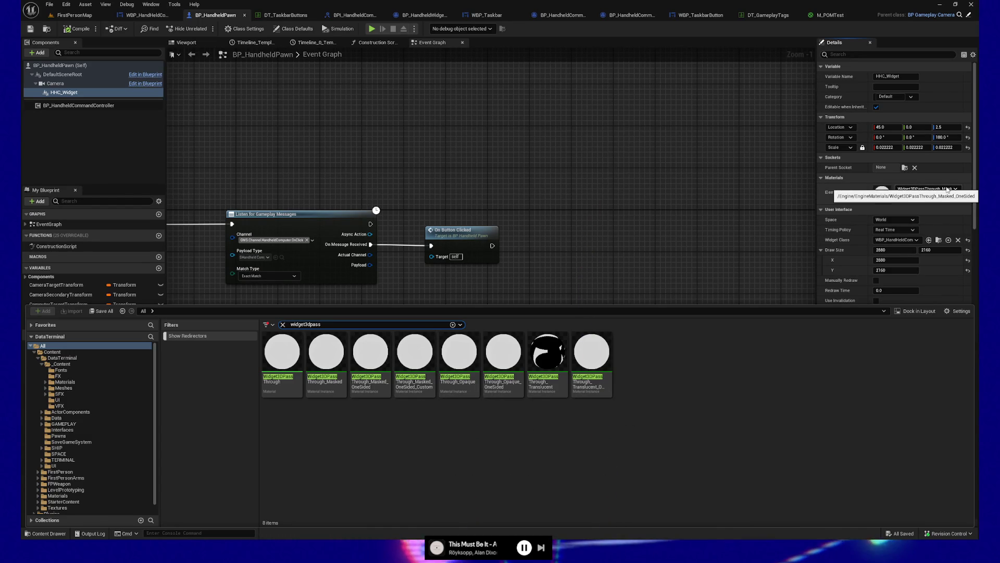
{"action": "left_click", "coordinate": [423, 361]}
{"action": "double_click", "coordinate": [423, 361]}
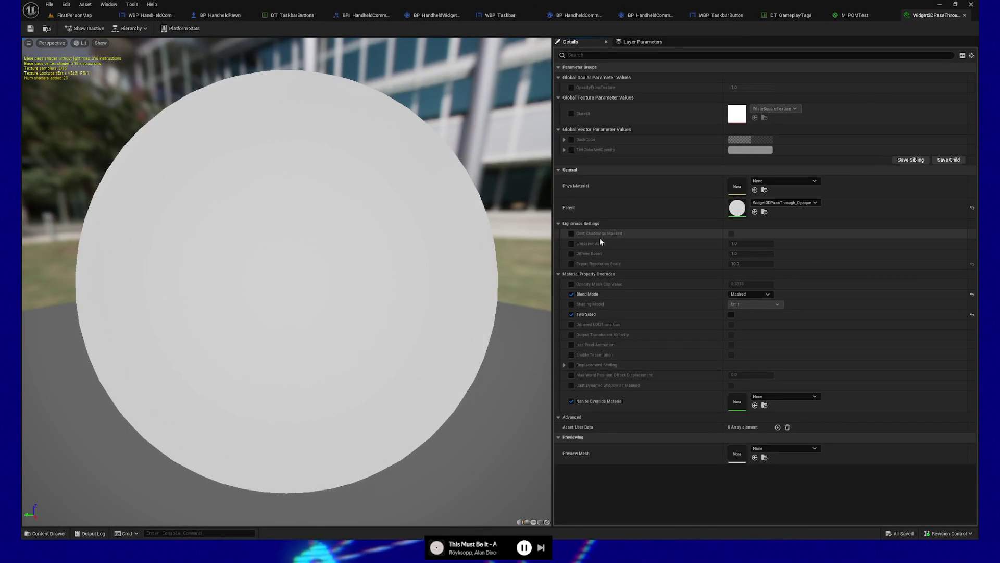
Open the base Widget3DPassThrough material graph from the Content Drawer, then close it
{"action": "mouse_move", "coordinate": [611, 349]}
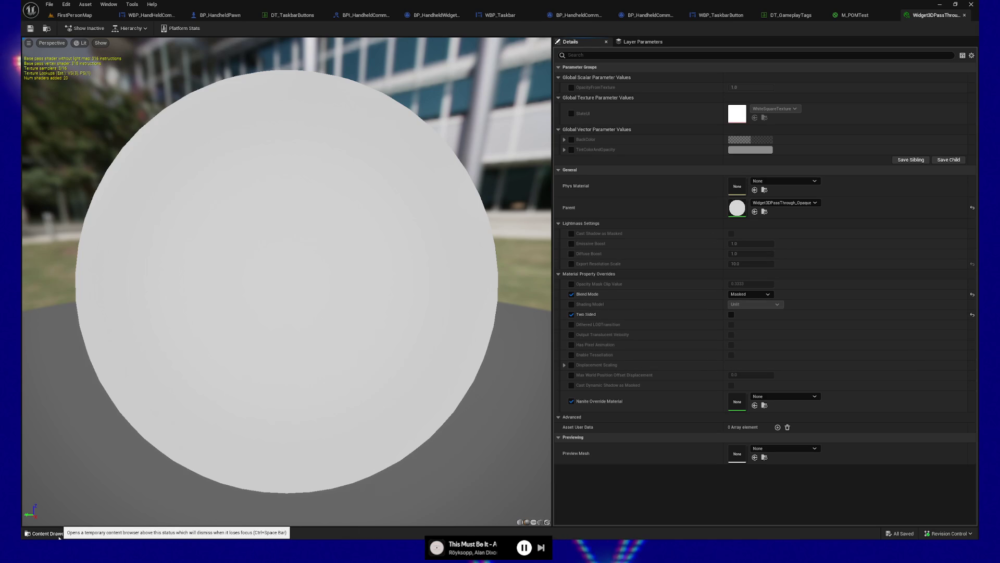
{"action": "left_click", "coordinate": [59, 536]}
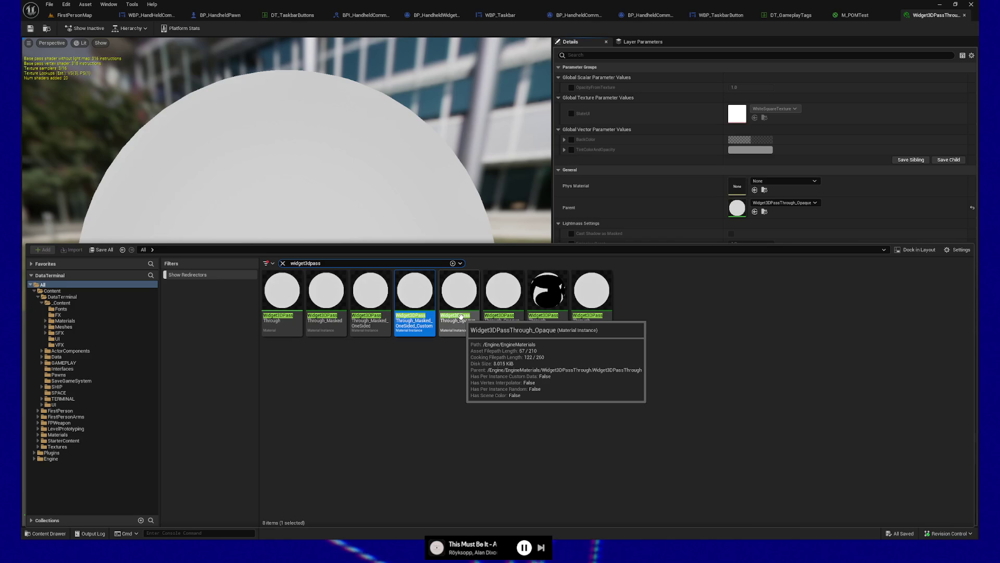
{"action": "left_click", "coordinate": [290, 301]}
{"action": "double_click", "coordinate": [290, 301]}
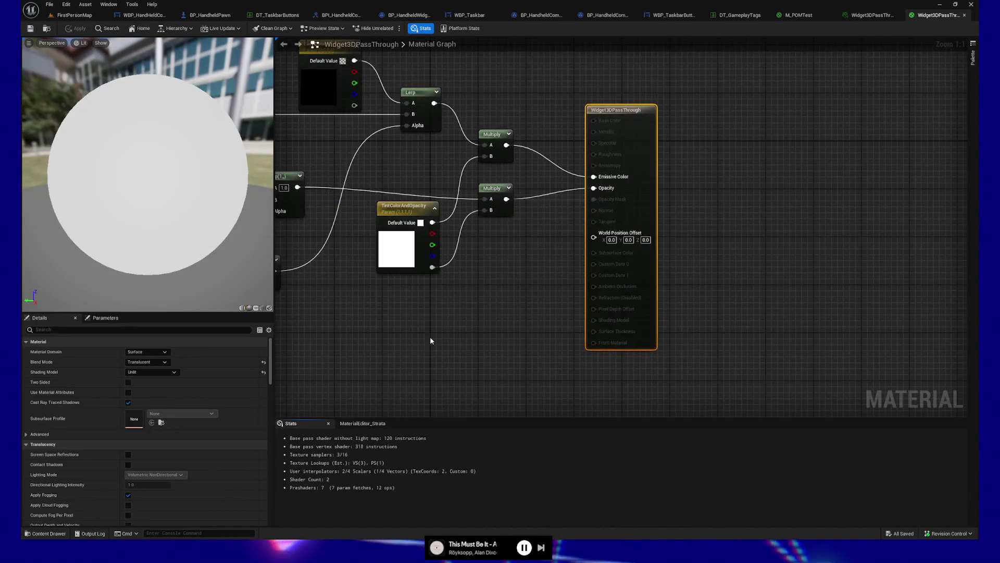
{"action": "left_click", "coordinate": [965, 15]}
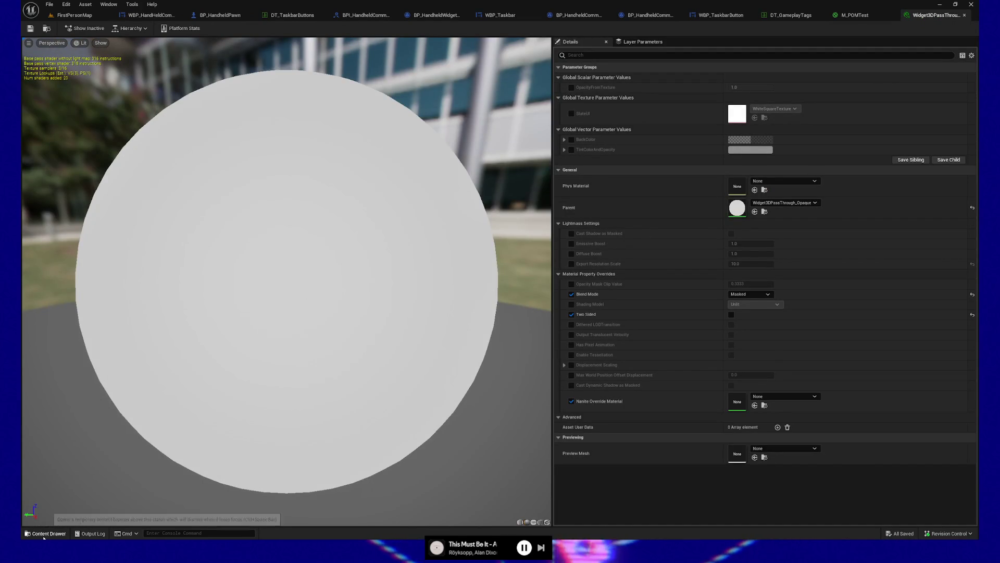
Open the Widget3DPassThrough_Opaque material instance from the Content Drawer
{"action": "left_click", "coordinate": [46, 533]}
{"action": "left_click", "coordinate": [471, 292]}
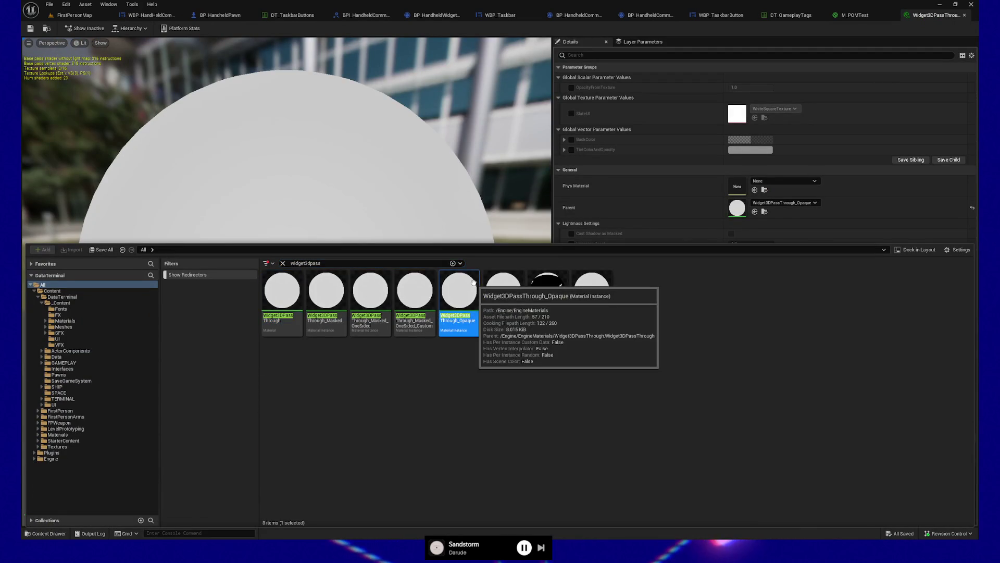
{"action": "double_click", "coordinate": [475, 286]}
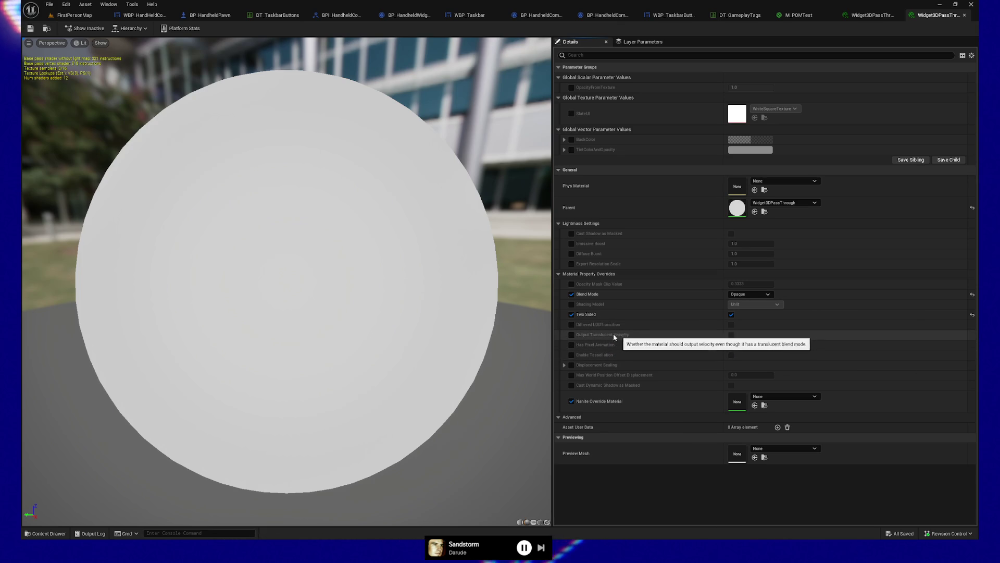
Enable Output Translucent Velocity on the Widget3DPassThrough_Opaque material instance
{"action": "left_click", "coordinate": [731, 335]}
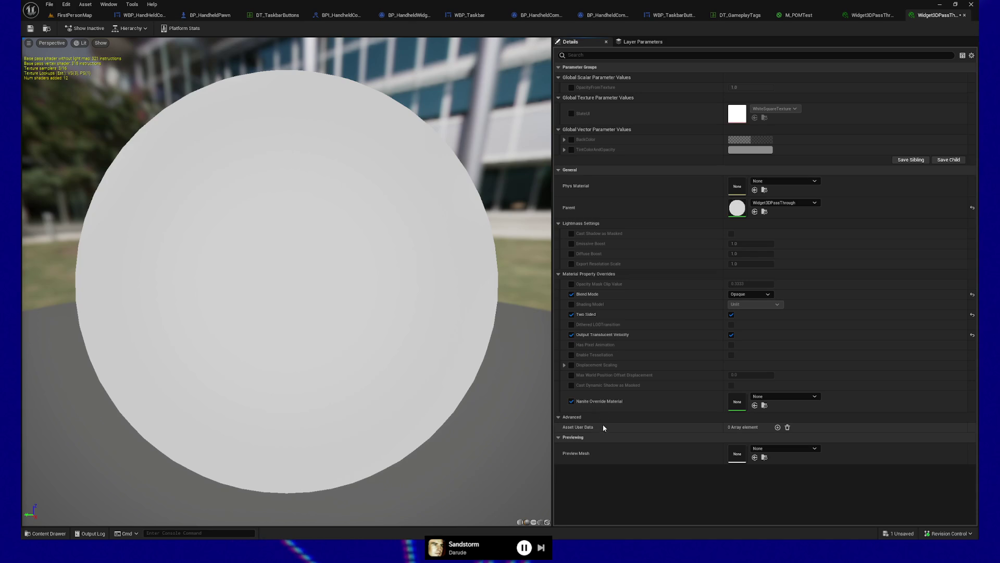
Bring up the Widget Reflector window with Ctrl+Shift+W
{"action": "left_click", "coordinate": [564, 365]}
{"action": "left_click", "coordinate": [564, 364]}
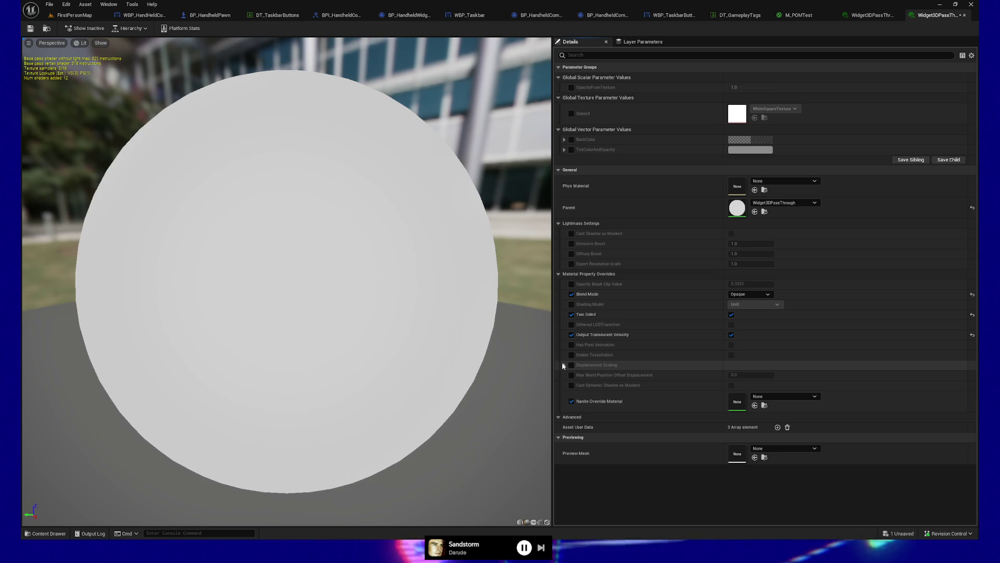
{"action": "key", "text": "ctrl+shift+w"}
Set the editor Application Scale to 1.2 and close the Widget Reflector
{"action": "left_click", "coordinate": [500, 286]}
{"action": "type", "text": "1.2"}
{"action": "key", "text": "Return"}
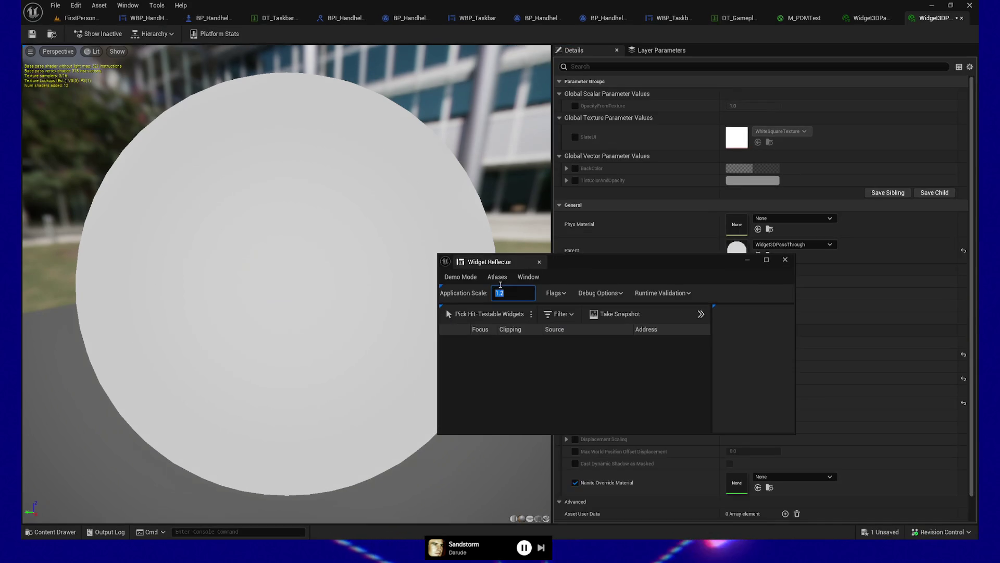
{"action": "left_click", "coordinate": [787, 261]}
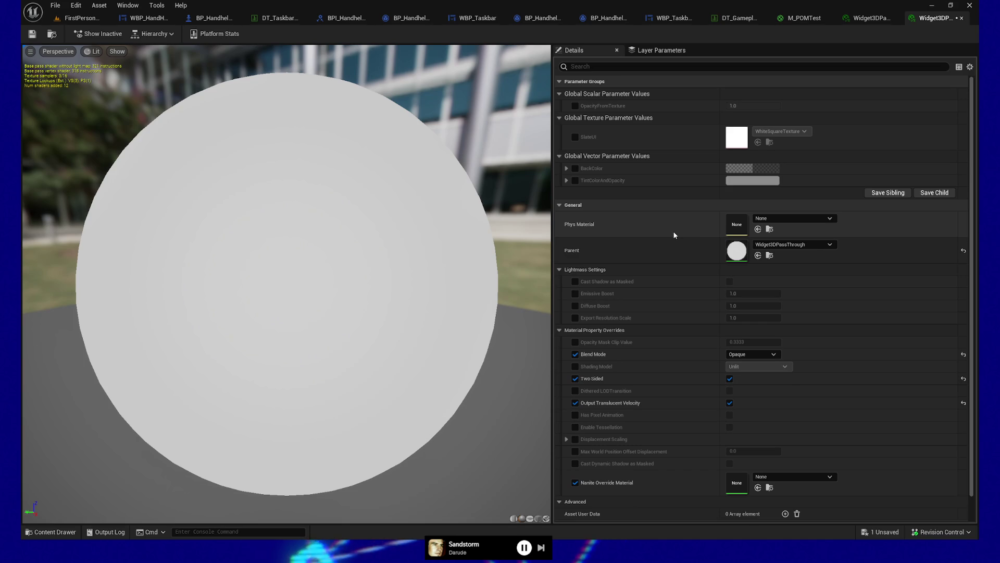
Save the Widget3DPassThrough_Opaque material instance
{"action": "scroll", "coordinate": [674, 235], "scroll_direction": "down", "scroll_amount": 1}
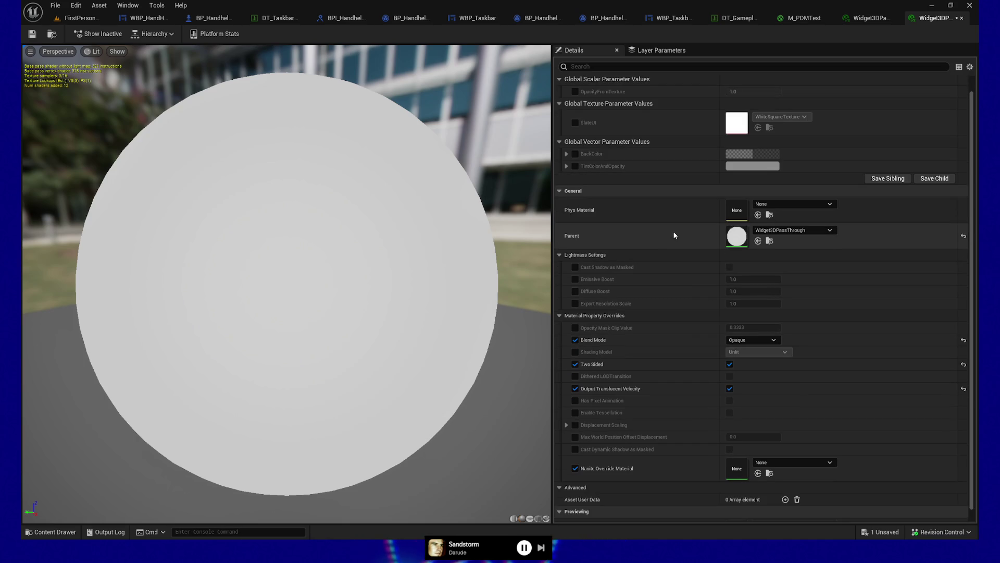
{"action": "scroll", "coordinate": [674, 235], "scroll_direction": "down", "scroll_amount": 2}
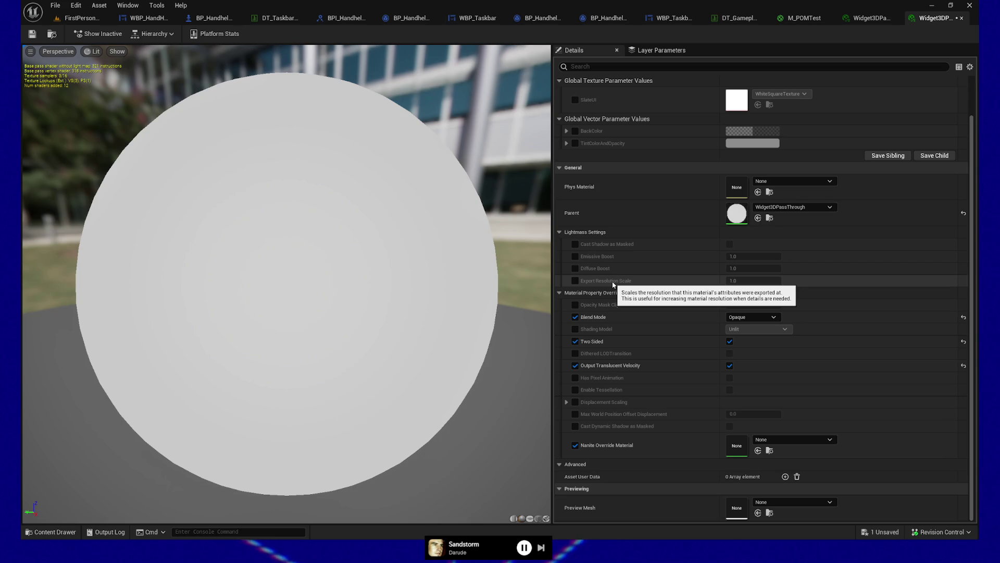
{"action": "left_click", "coordinate": [31, 36]}
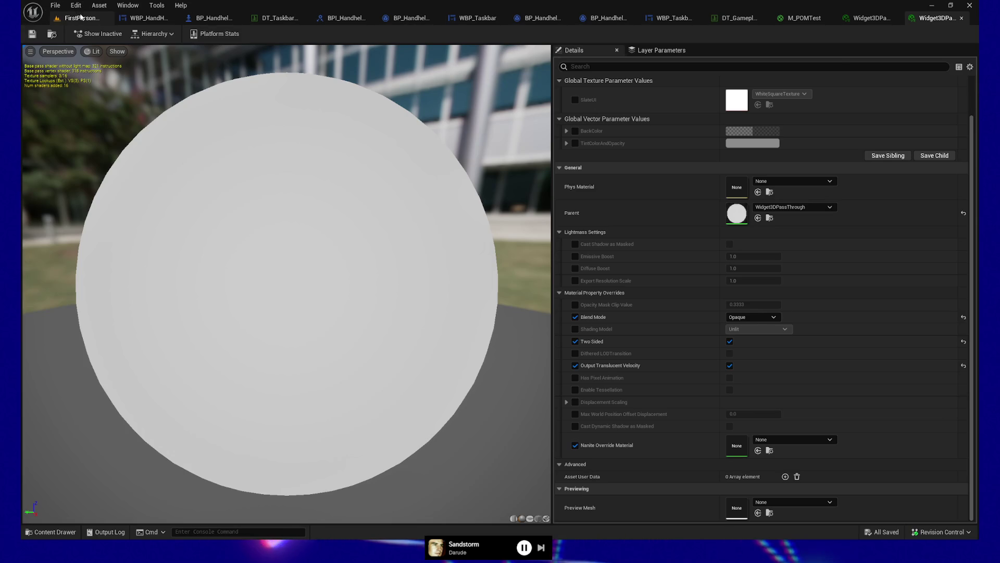
{"action": "left_click", "coordinate": [78, 18]}
{"action": "left_click", "coordinate": [360, 302]}
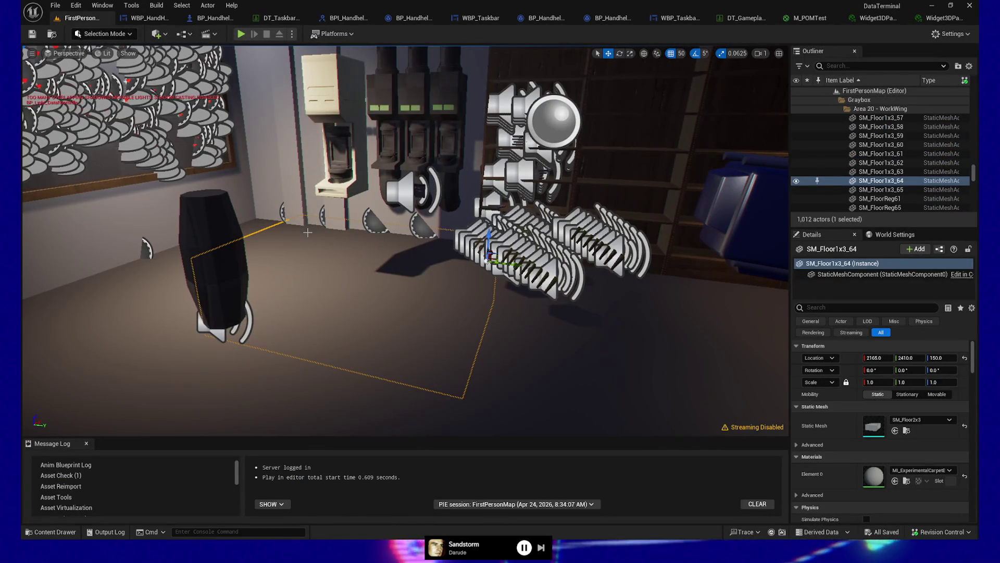
{"action": "left_click", "coordinate": [389, 24]}
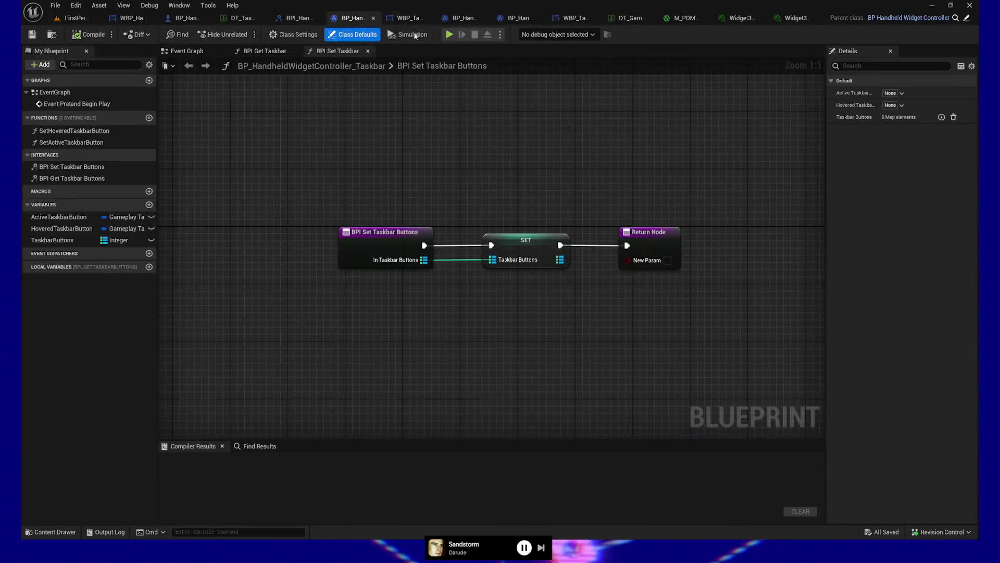
{"action": "key", "text": "alt+p"}
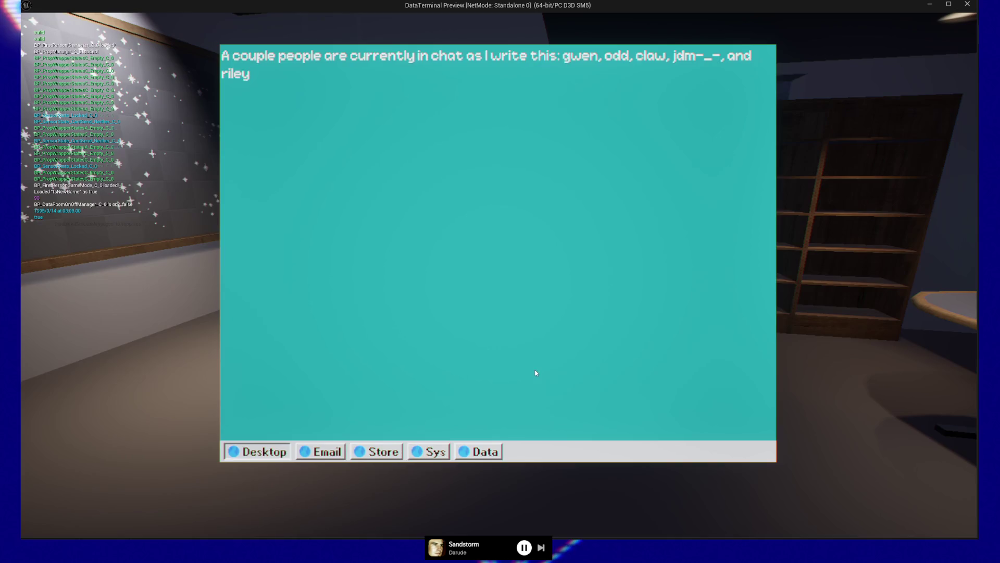
{"action": "key", "text": "Escape"}
{"action": "key", "text": "Escape"}
{"action": "left_click", "coordinate": [503, 428]}
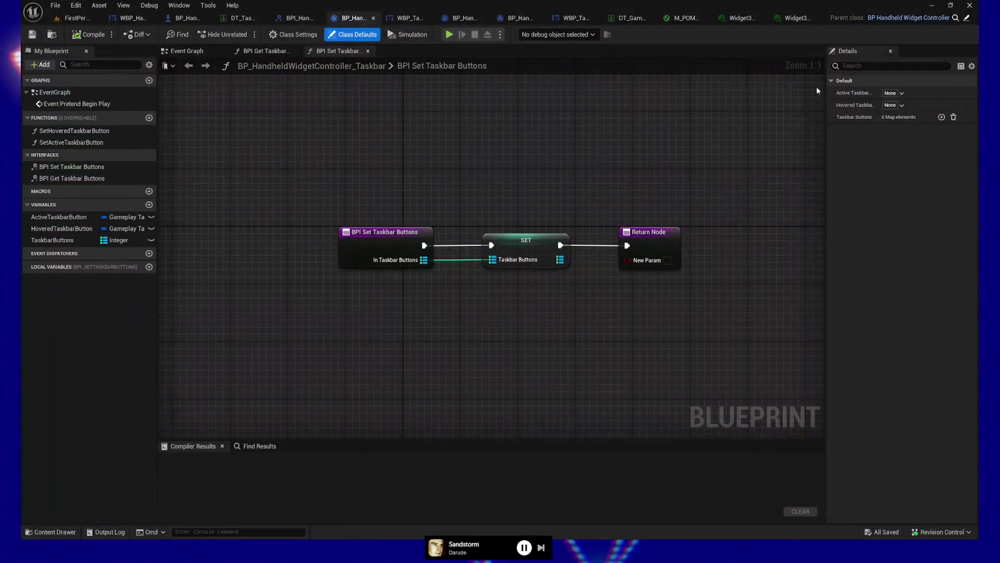
{"action": "left_click", "coordinate": [794, 18]}
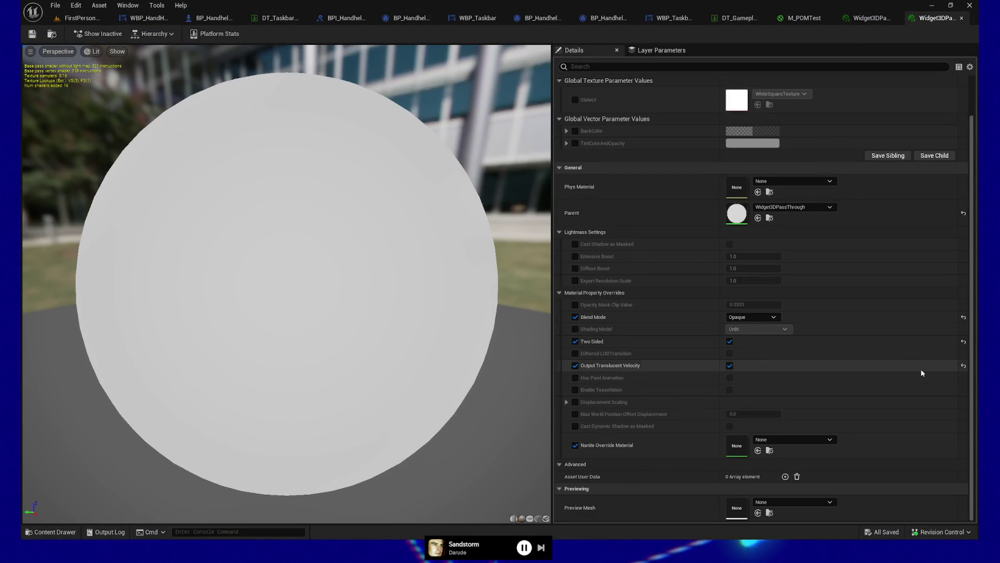
Undo the translucent velocity change, redo the widget size edit, and save the blueprint
{"action": "key", "text": "ctrl+z"}
{"action": "key", "text": "ctrl+z"}
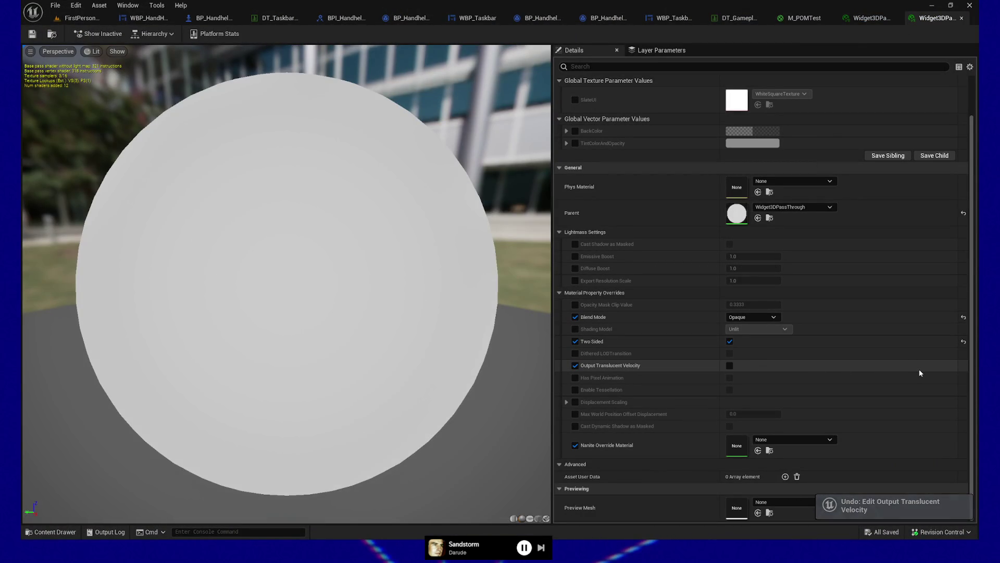
{"action": "key", "text": "ctrl+z"}
{"action": "key", "text": "ctrl+z"}
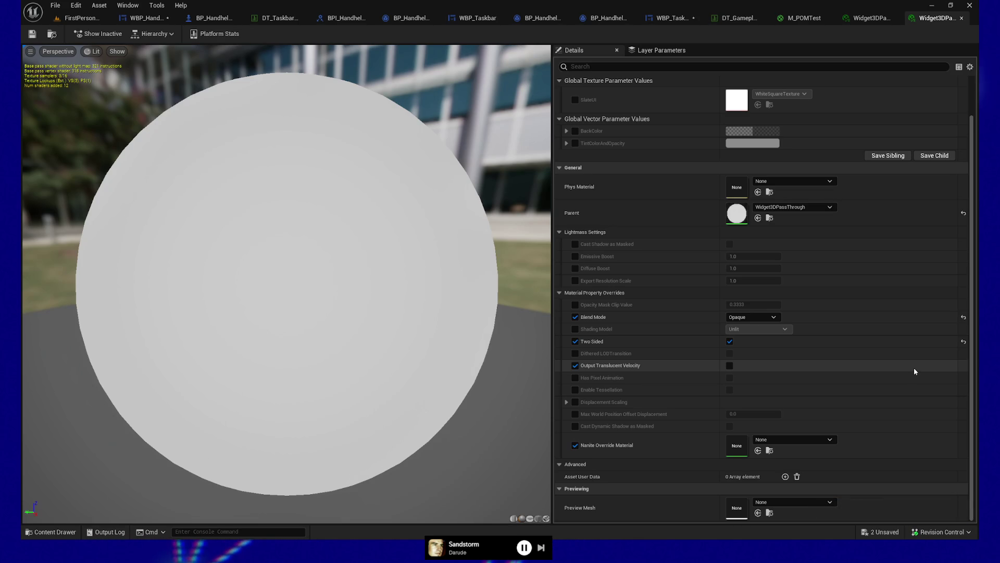
{"action": "key", "text": "ctrl+y"}
{"action": "key", "text": "ctrl+shift+s"}
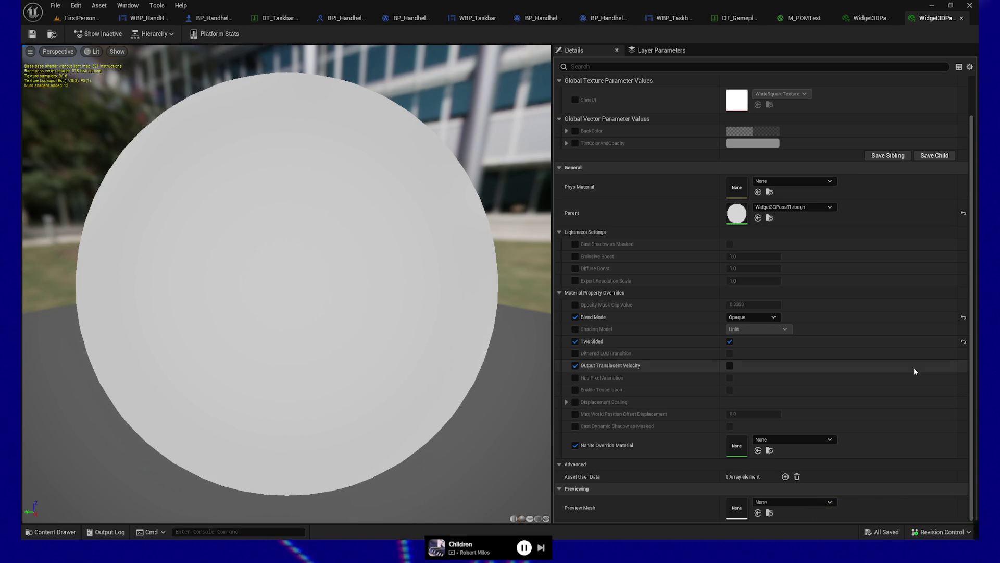
Remove the Output Translucent Velocity override, save the material instance, and return to BP_HandheldPawn
{"action": "key", "text": "ctrl+z"}
{"action": "left_click", "coordinate": [575, 365]}
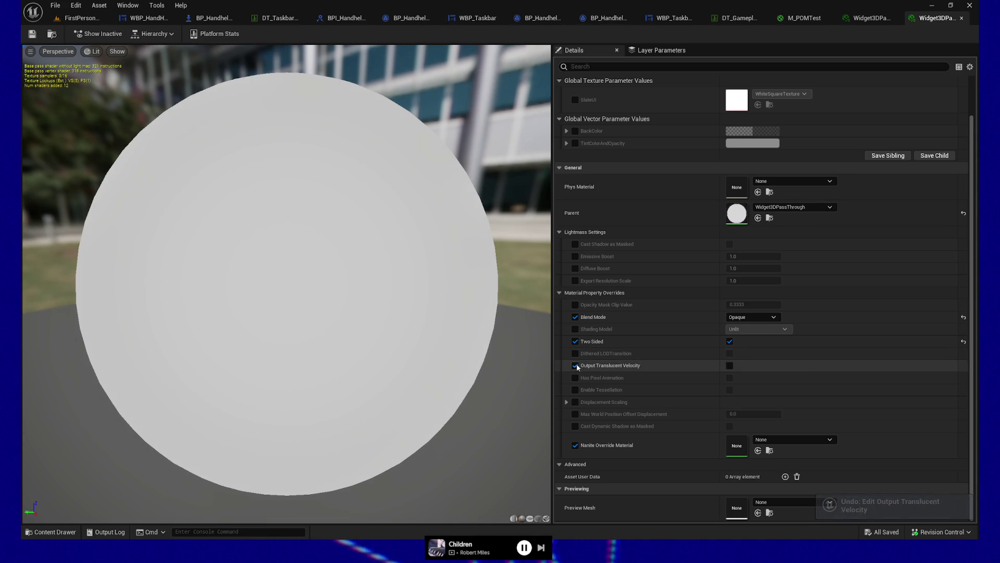
{"action": "left_click", "coordinate": [33, 38]}
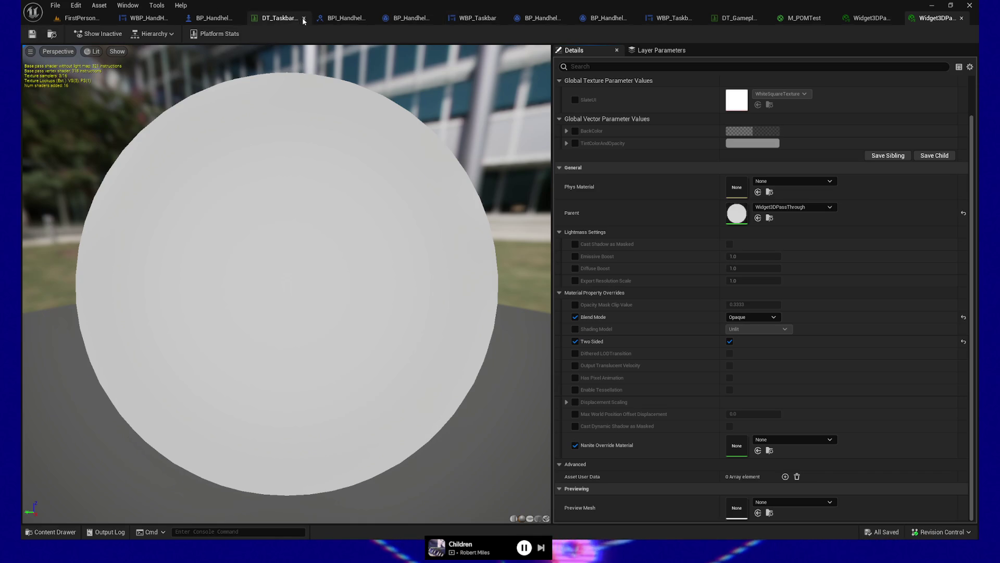
{"action": "left_click", "coordinate": [210, 21]}
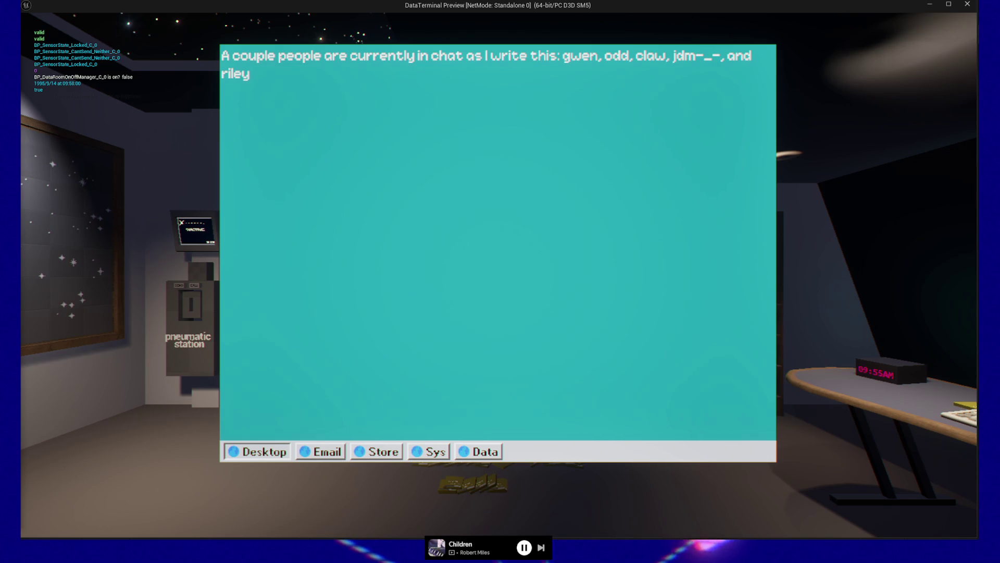
Put the terminal away with Escape and choose QUIT in the pause menu
{"action": "key", "text": "Escape"}
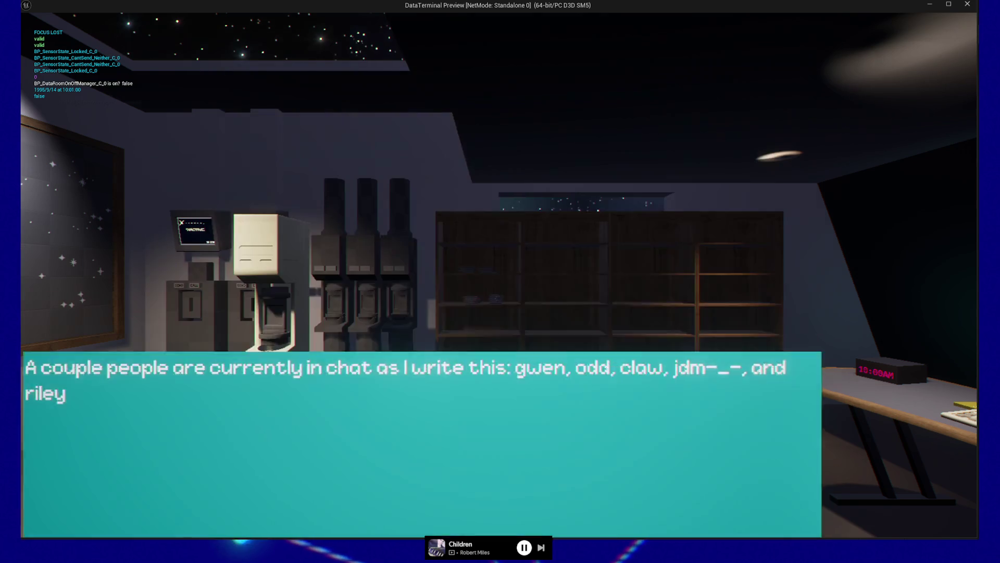
{"action": "left_click", "coordinate": [499, 428]}
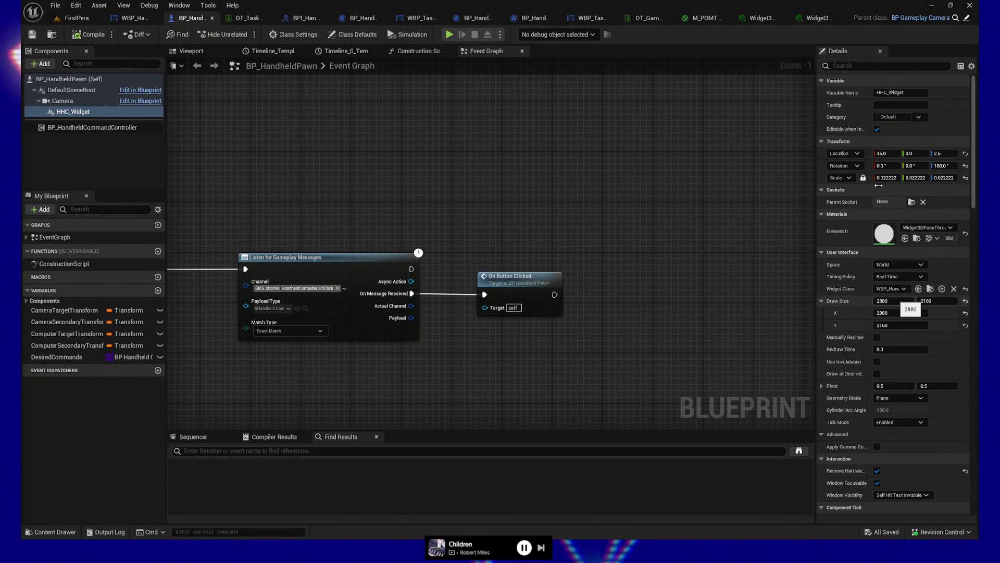
Set HHC_Widget draw size to 1440 × 1080 and scale to 0.044444, then save the blueprint
{"action": "left_click", "coordinate": [887, 177]}
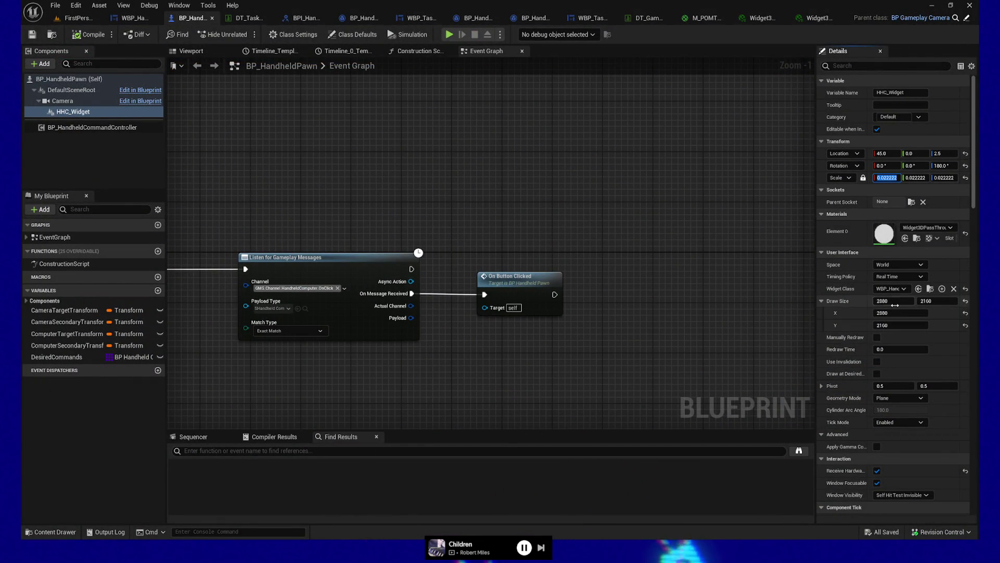
{"action": "left_click", "coordinate": [895, 301]}
{"action": "left_click", "coordinate": [900, 302]}
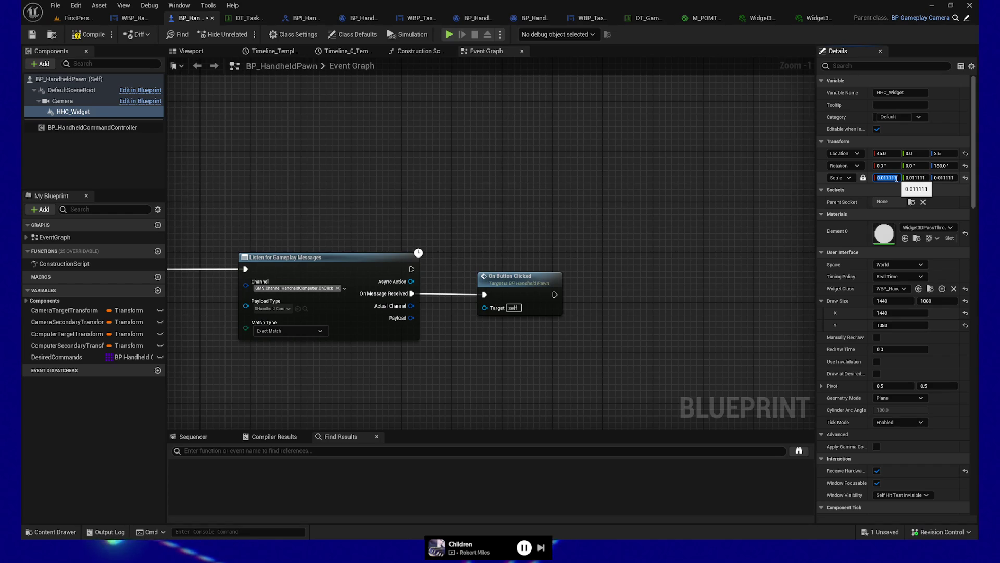
{"action": "left_click", "coordinate": [898, 178]}
{"action": "type", "text": "*2"}
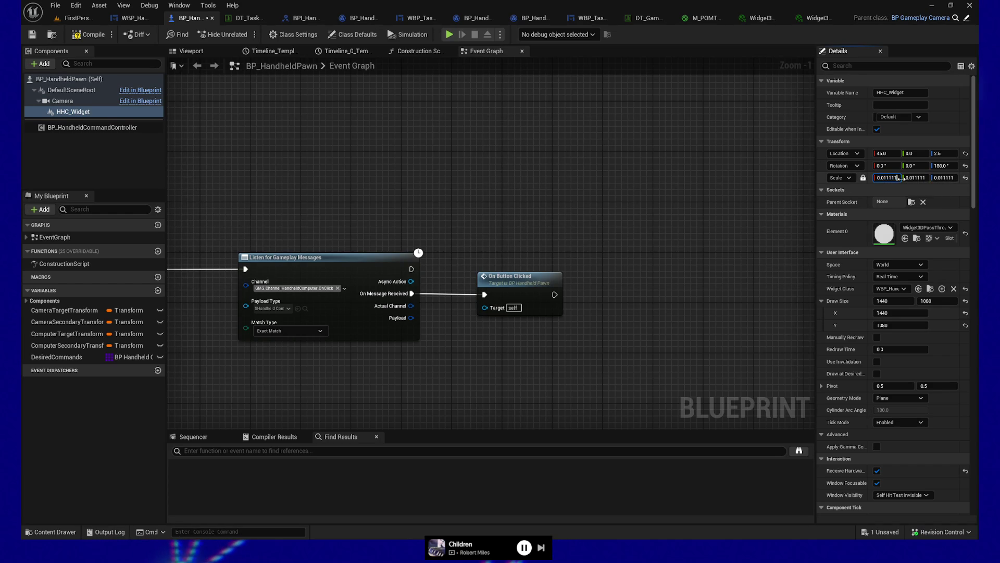
{"action": "key", "text": "Return"}
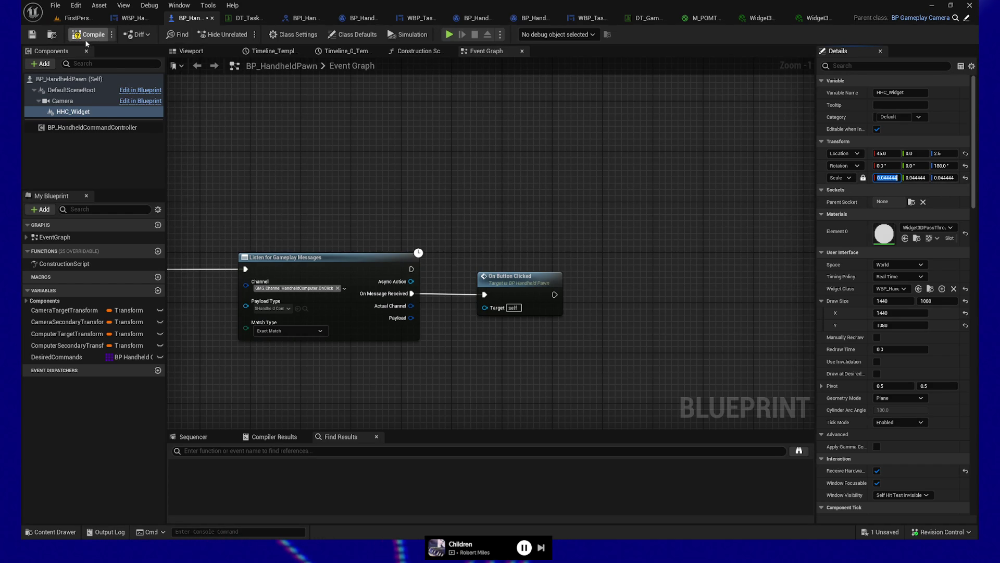
{"action": "left_click", "coordinate": [36, 34]}
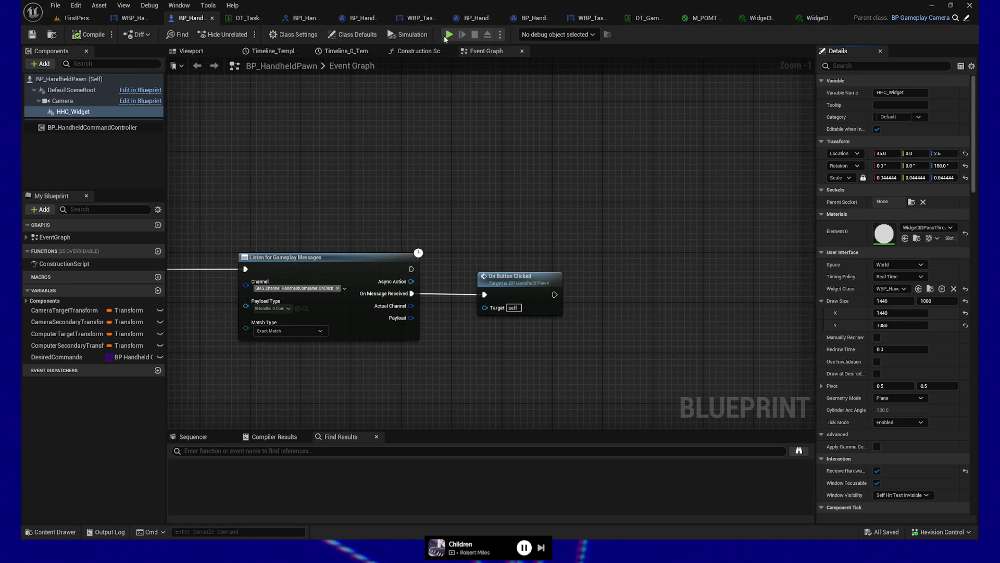